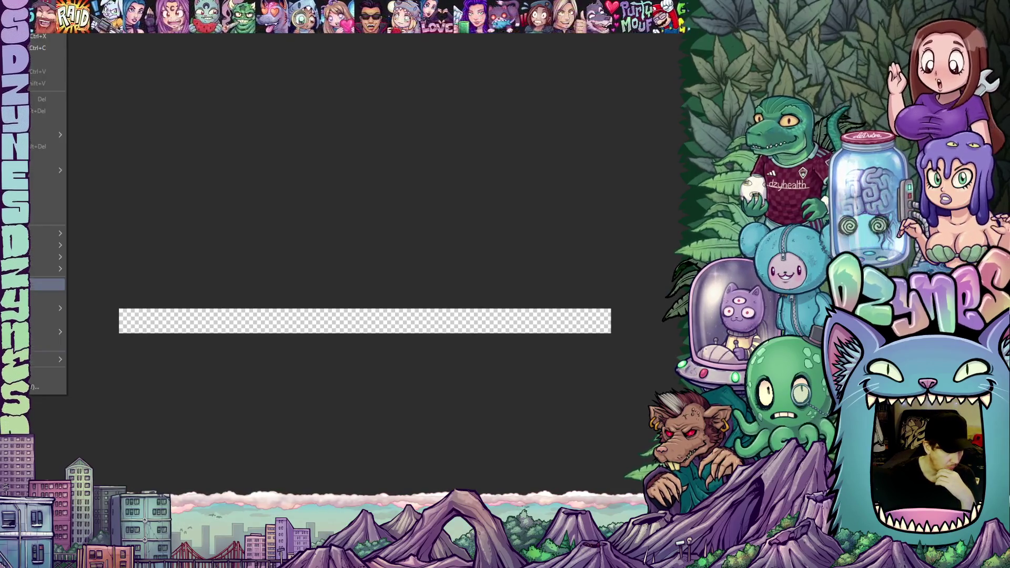
- Open the image resolution settings and dismiss them without changing the size
key(Return)
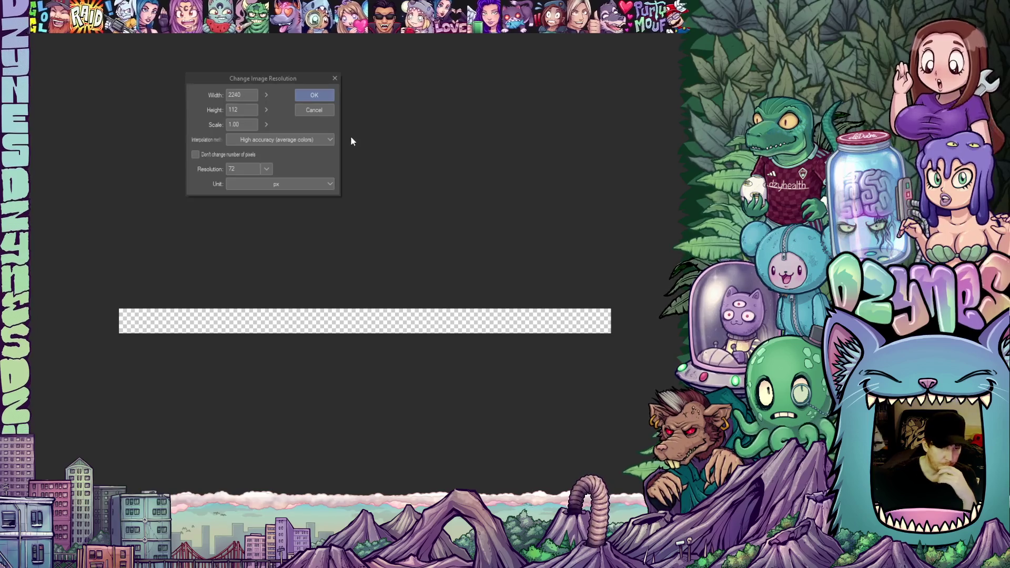
click(326, 108)
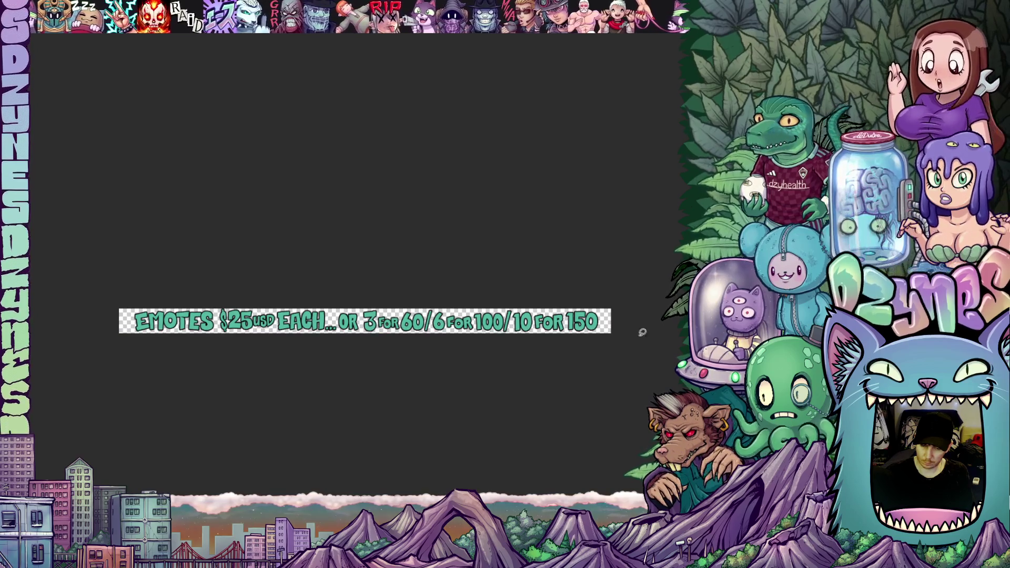
click(21, 7)
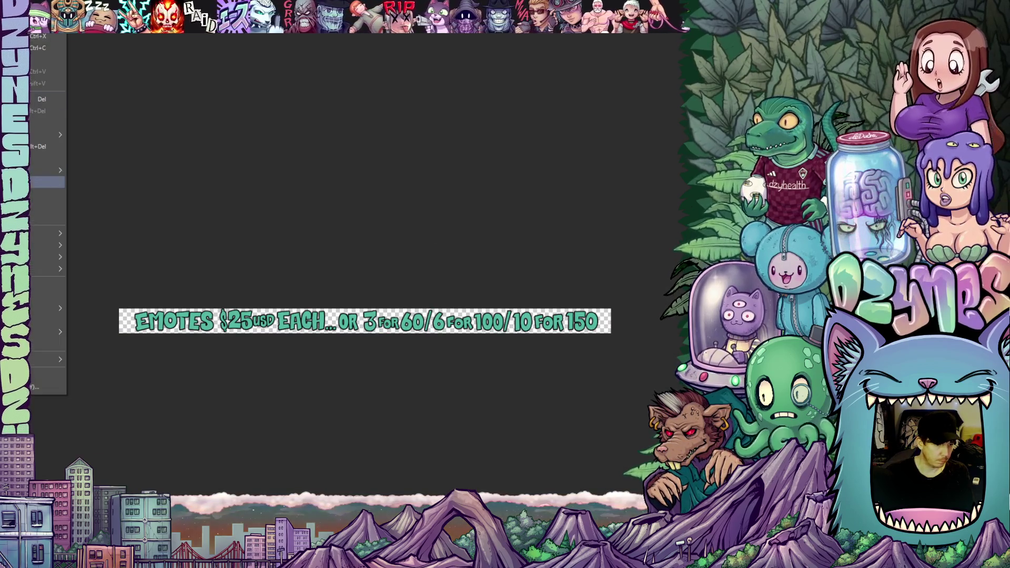
mouse_move(31, 249)
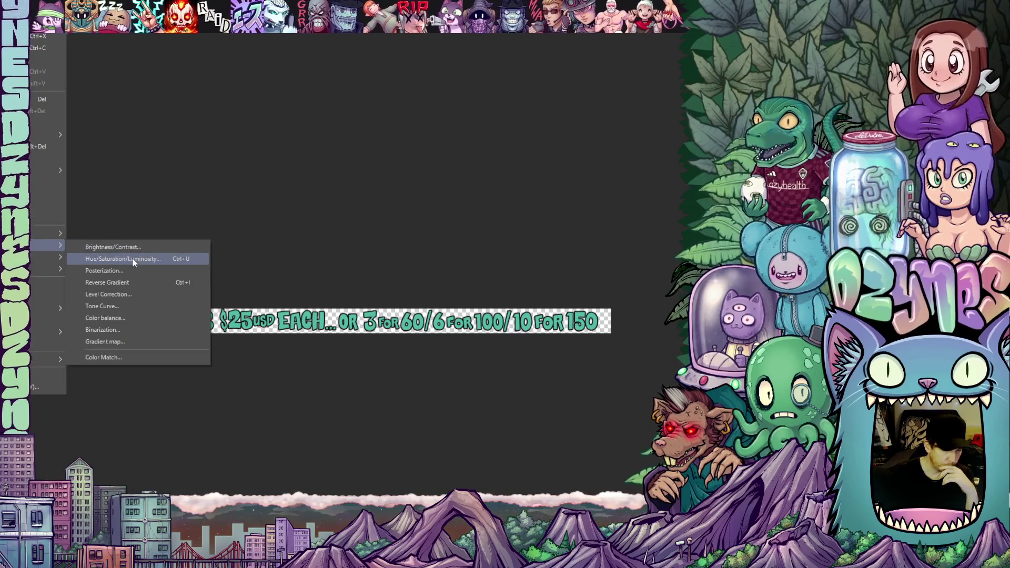
click(131, 259)
mouse_move(76, 107)
mouse_down()
mouse_move(112, 113)
mouse_move(20, 112)
mouse_move(171, 113)
mouse_up()
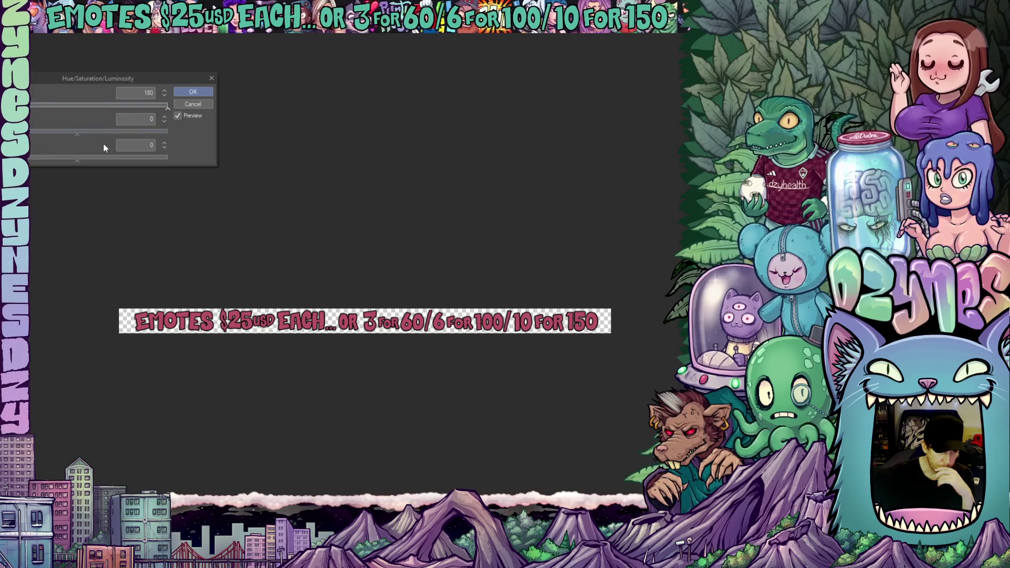
drag(82, 161, 103, 159)
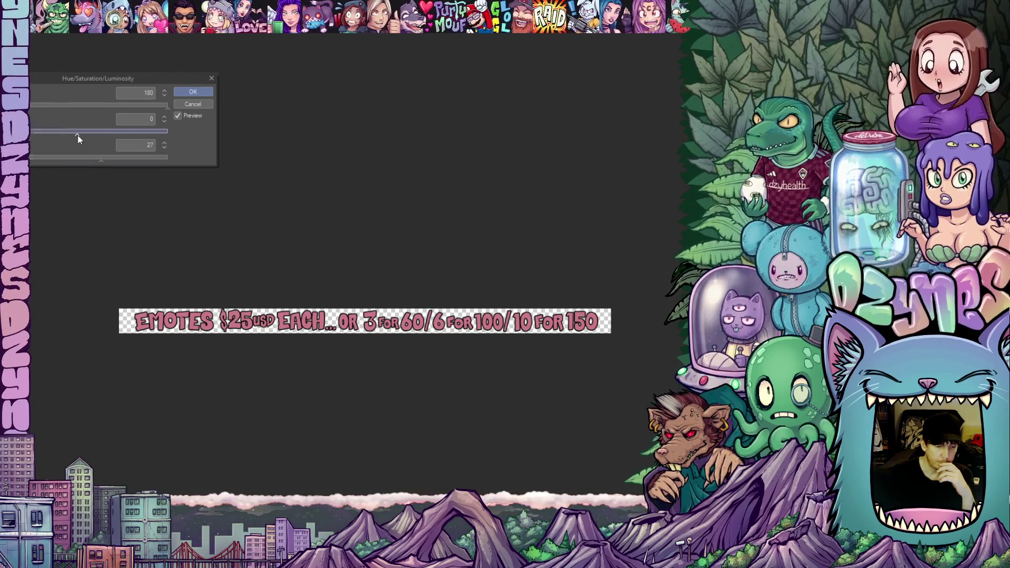
drag(79, 135, 81, 134)
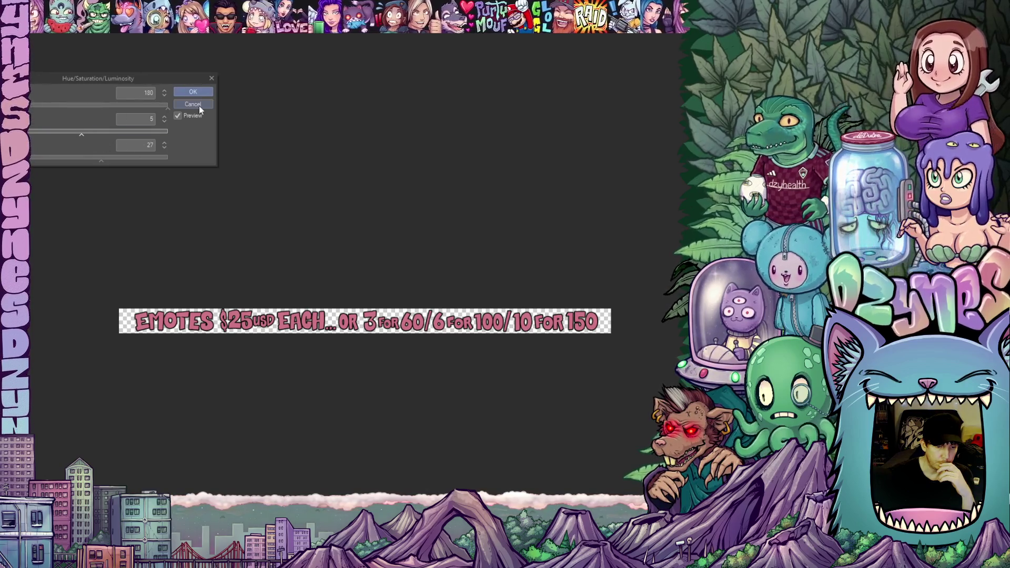
click(200, 104)
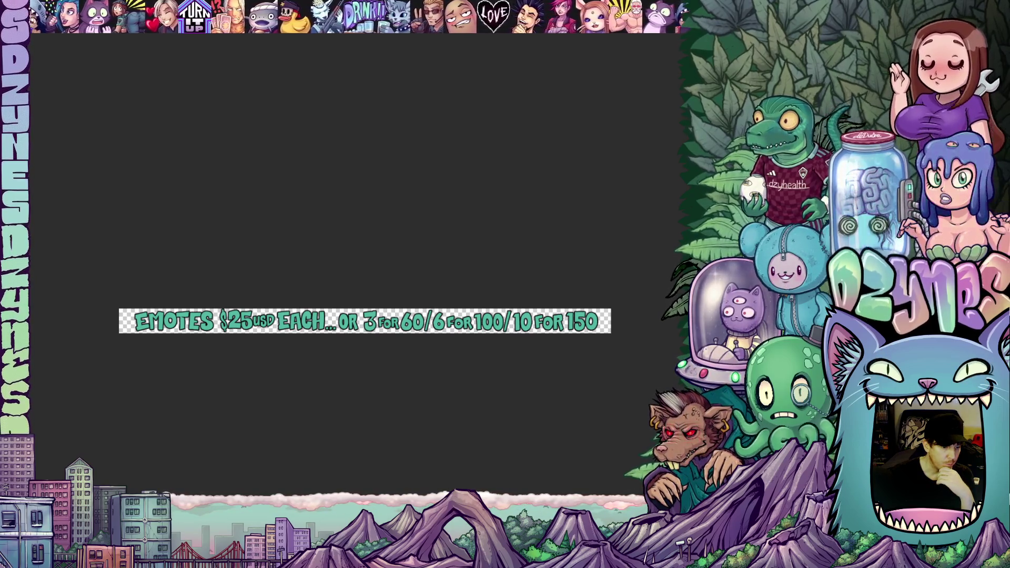
click(231, 310)
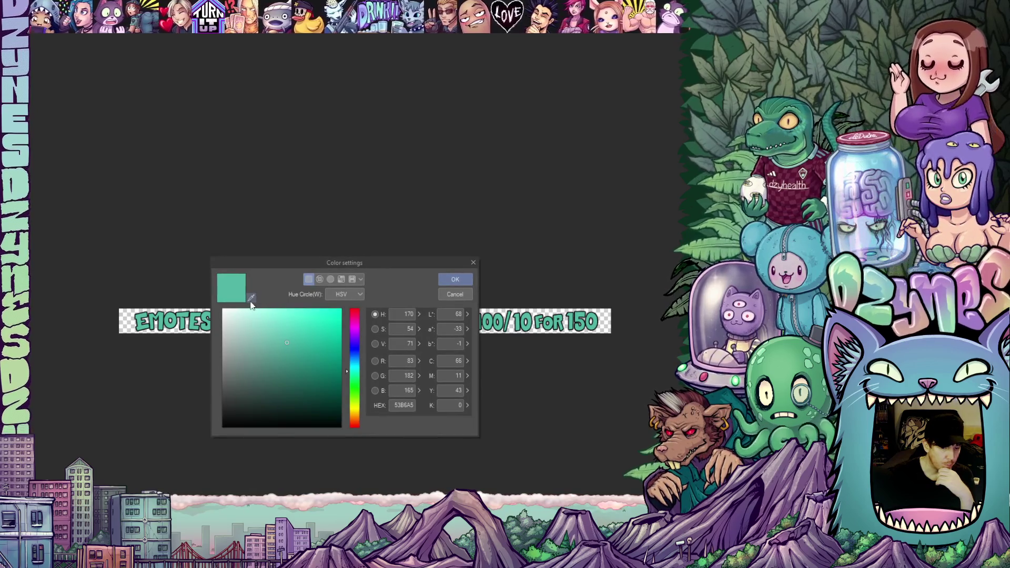
click(251, 298)
click(168, 322)
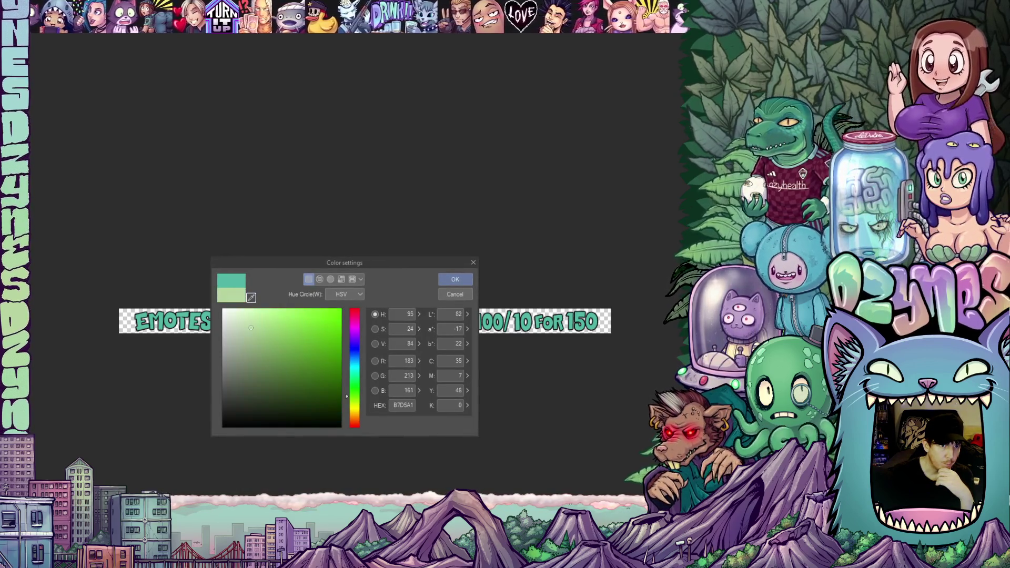
click(454, 280)
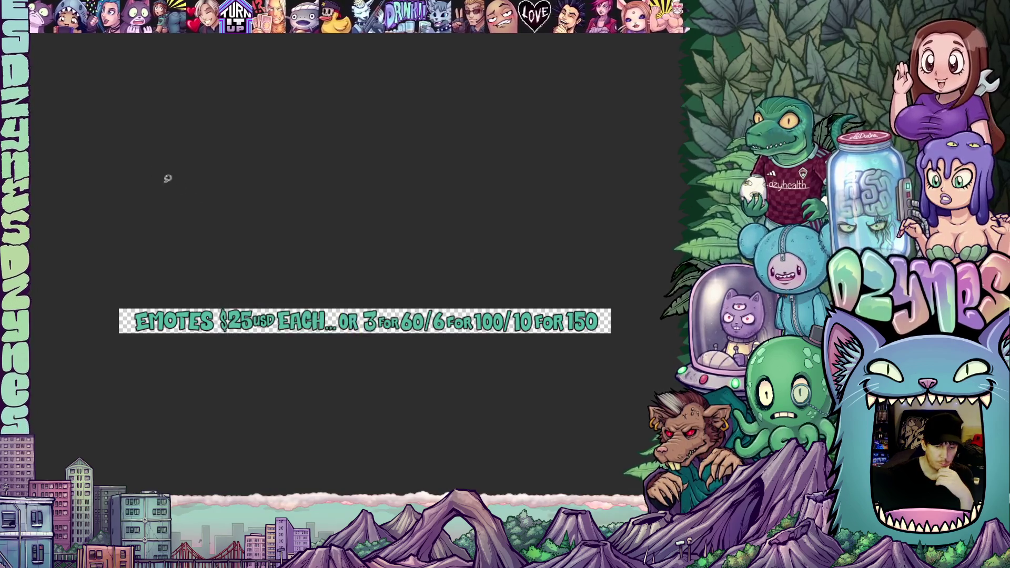
key(alt+e)
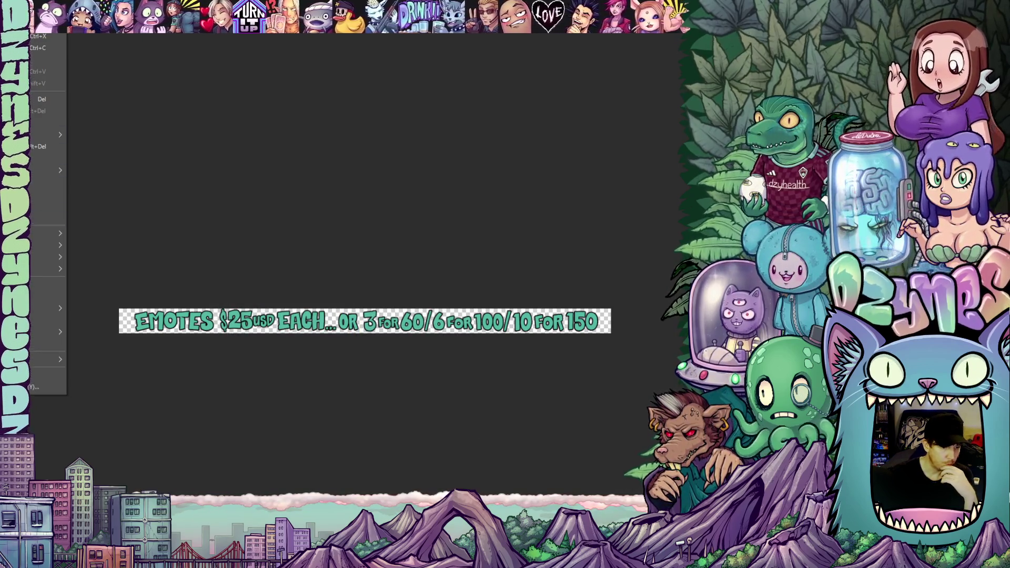
click(21, 145)
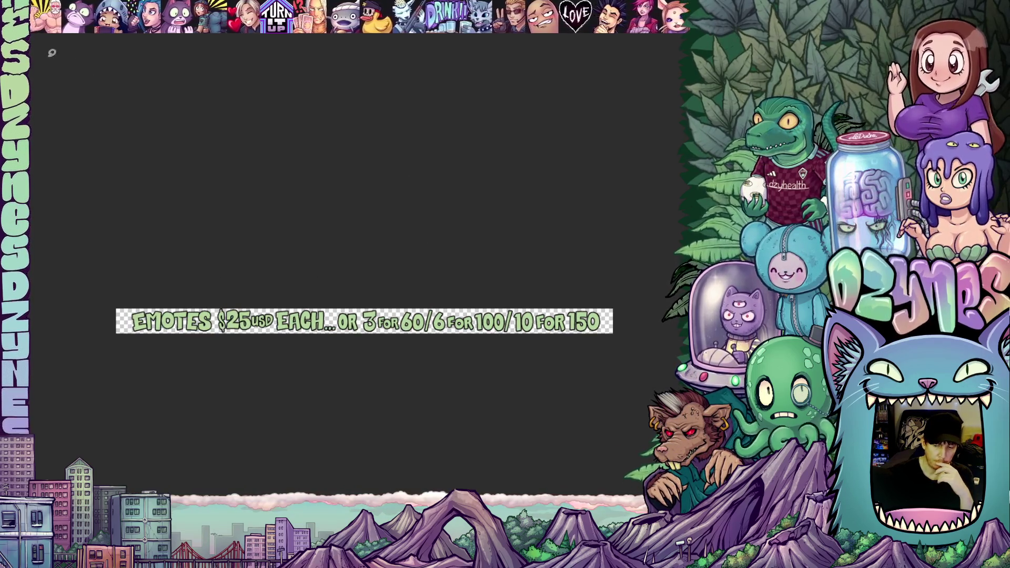
key(alt+l)
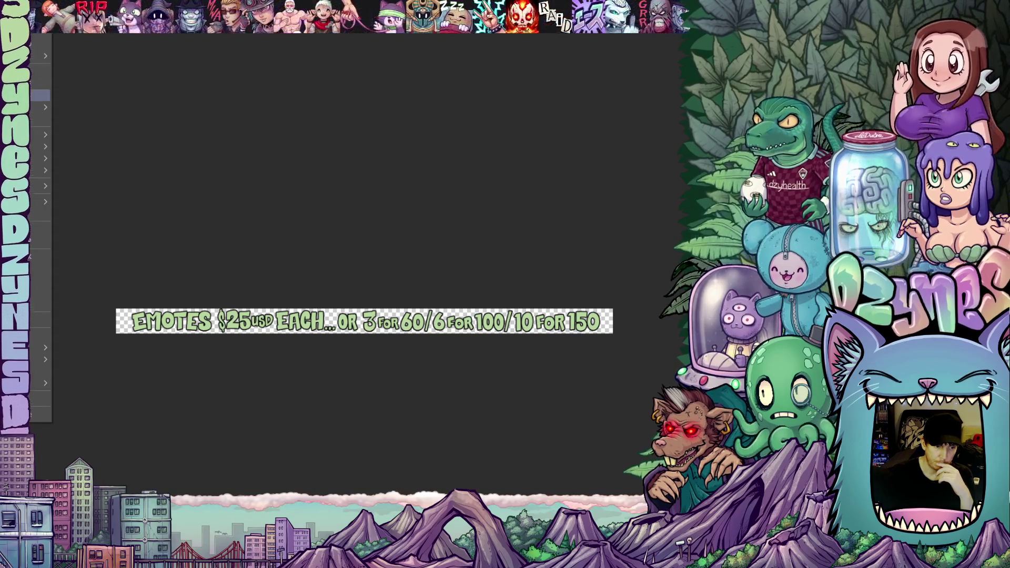
key(Escape)
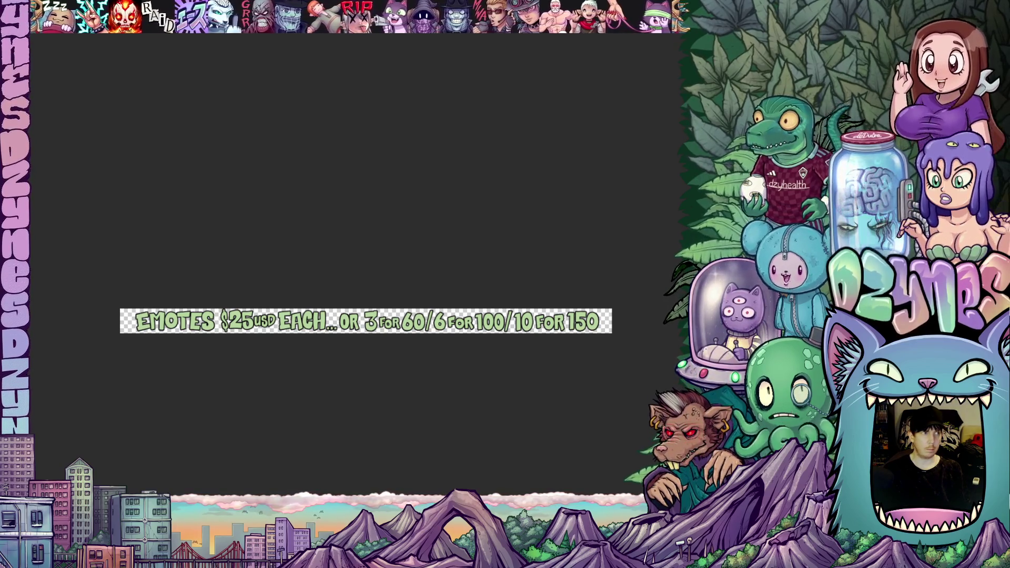
- Save the banner in its image format with Ctrl+S, accepting the discarded layer information
click(39, 26)
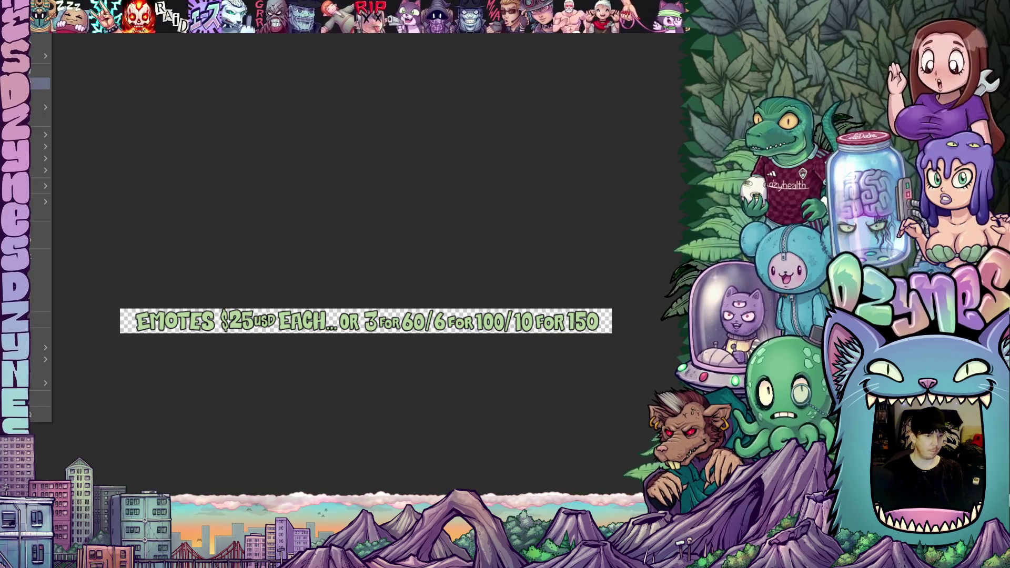
key(Escape)
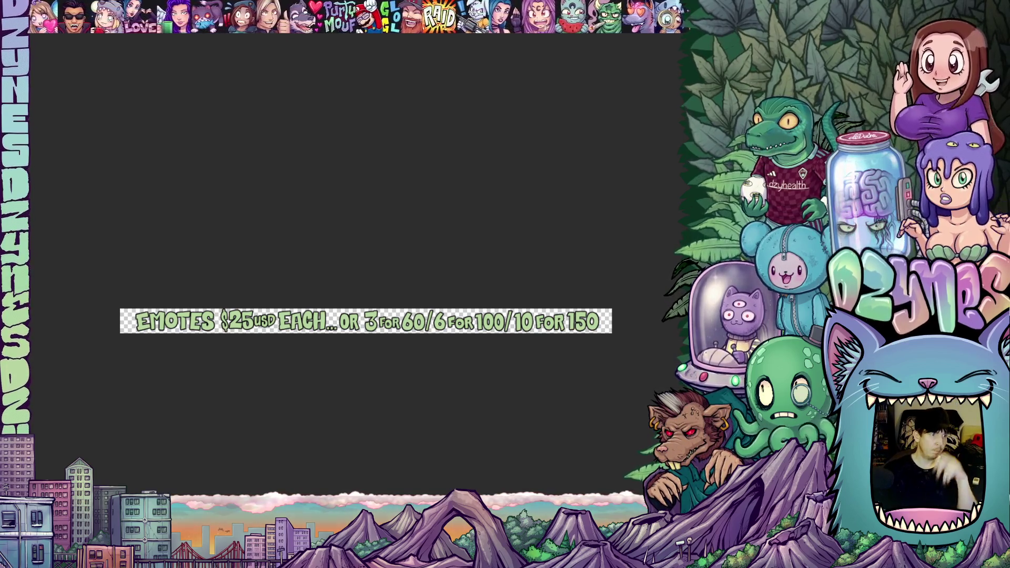
key(ctrl+s)
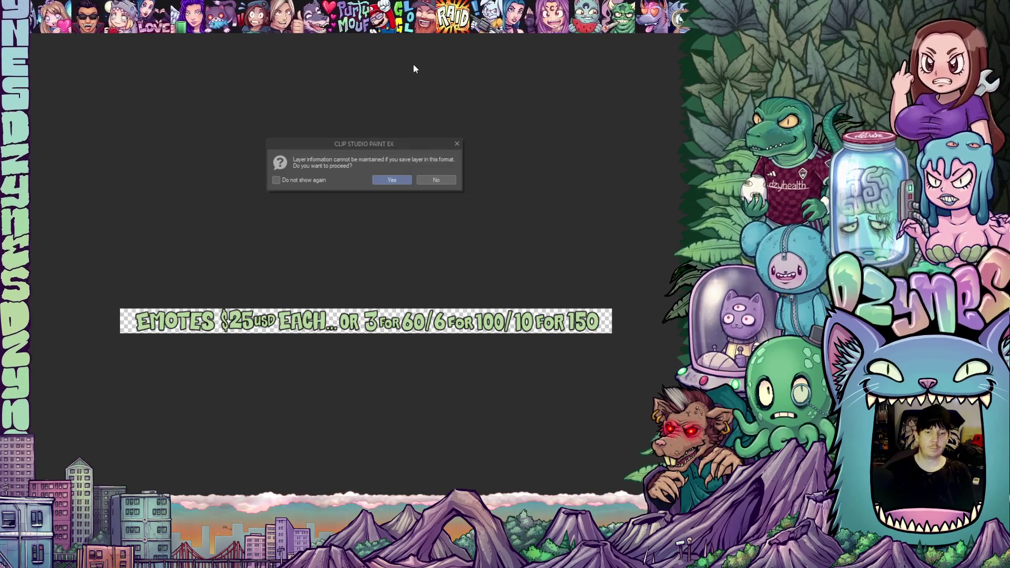
click(399, 180)
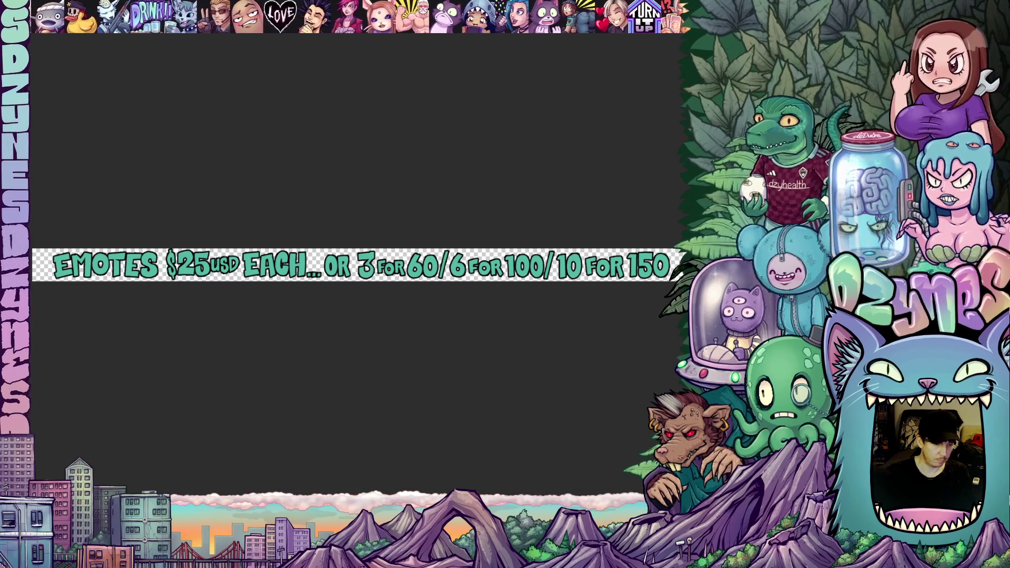
- Sample the pink D49EAE from the artwork and recolour the banner lettering with it
click(252, 297)
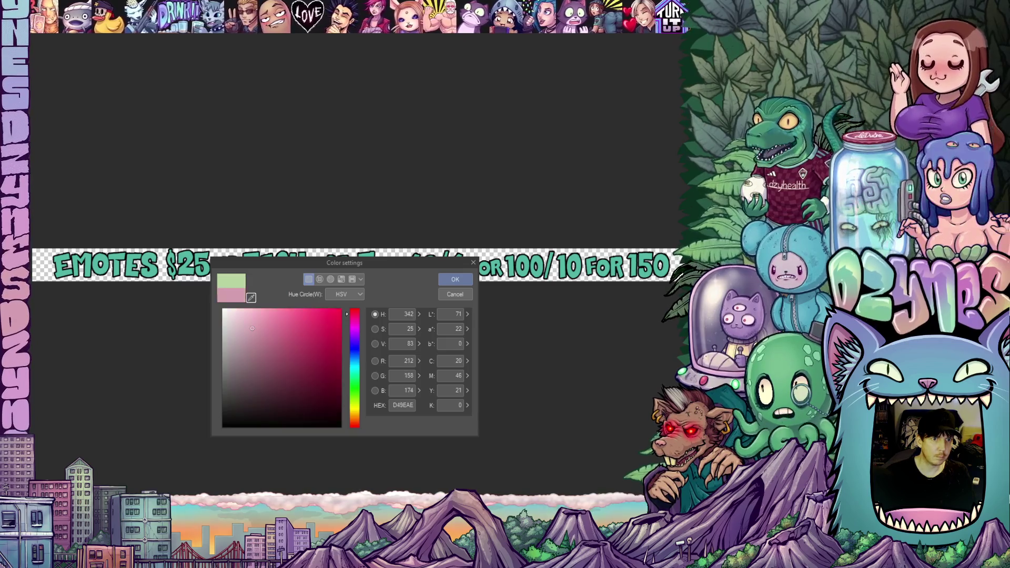
click(196, 176)
click(451, 296)
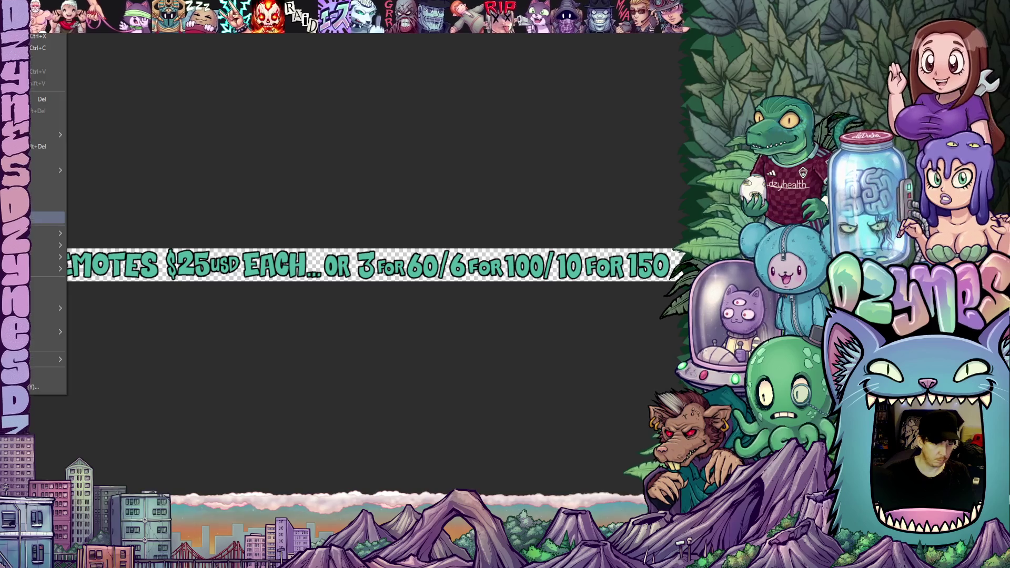
click(16, 146)
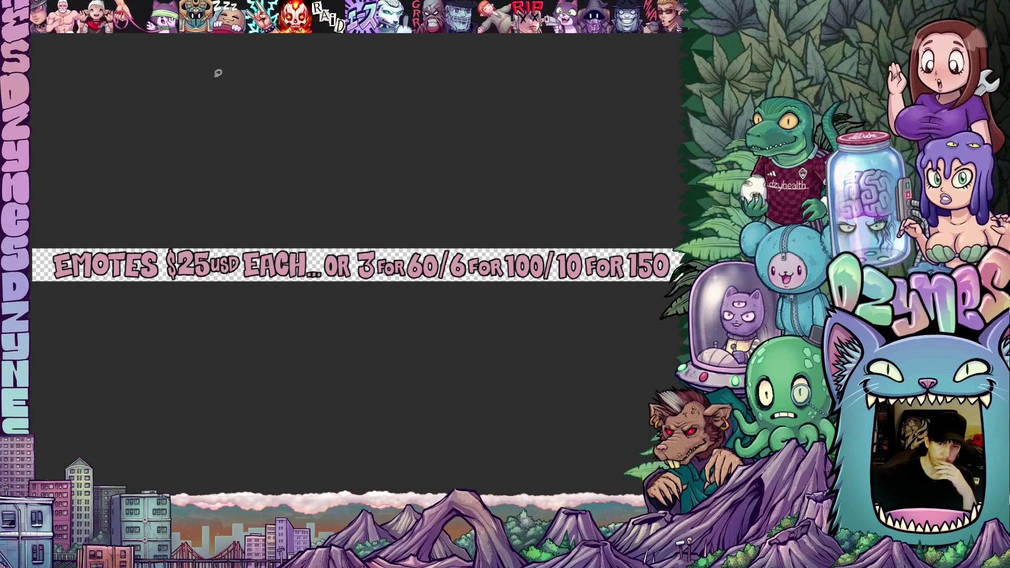
key(alt+l)
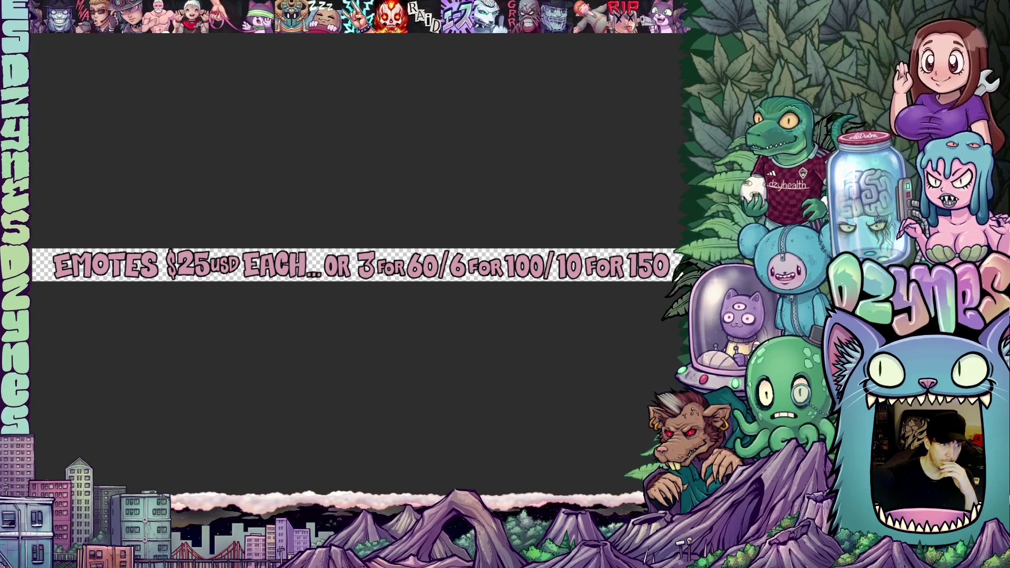
- Save the pink banner with Ctrl+S and confirm the layer-information warning
key(ctrl+s)
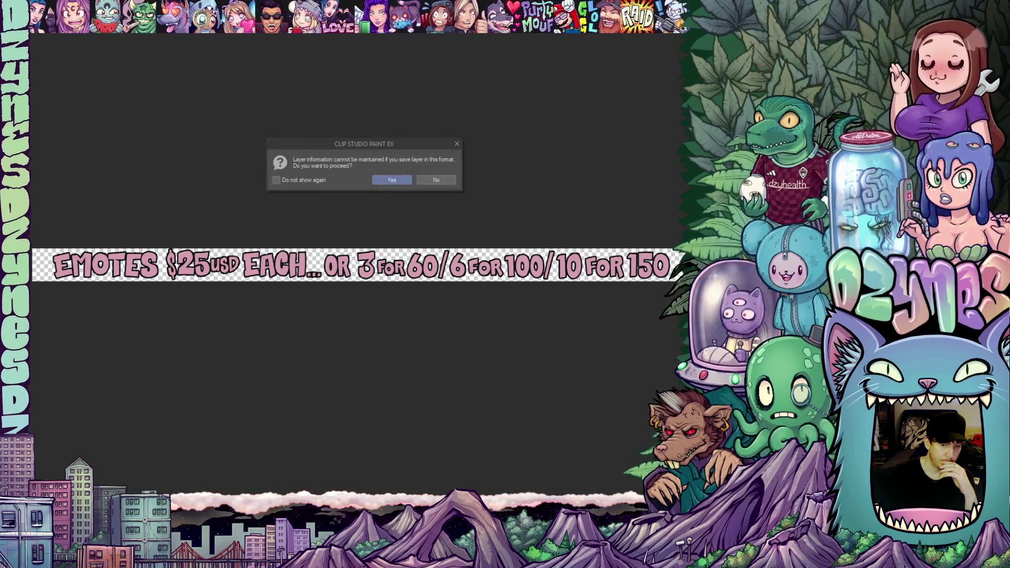
click(390, 179)
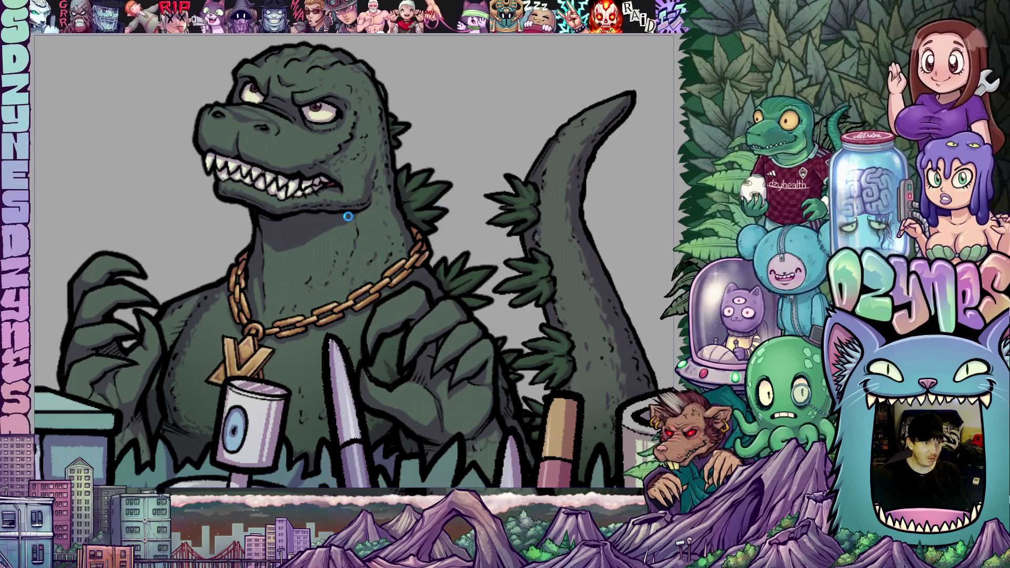
- Render and play back the Godzilla animation preview on the Timeline
key(Return)
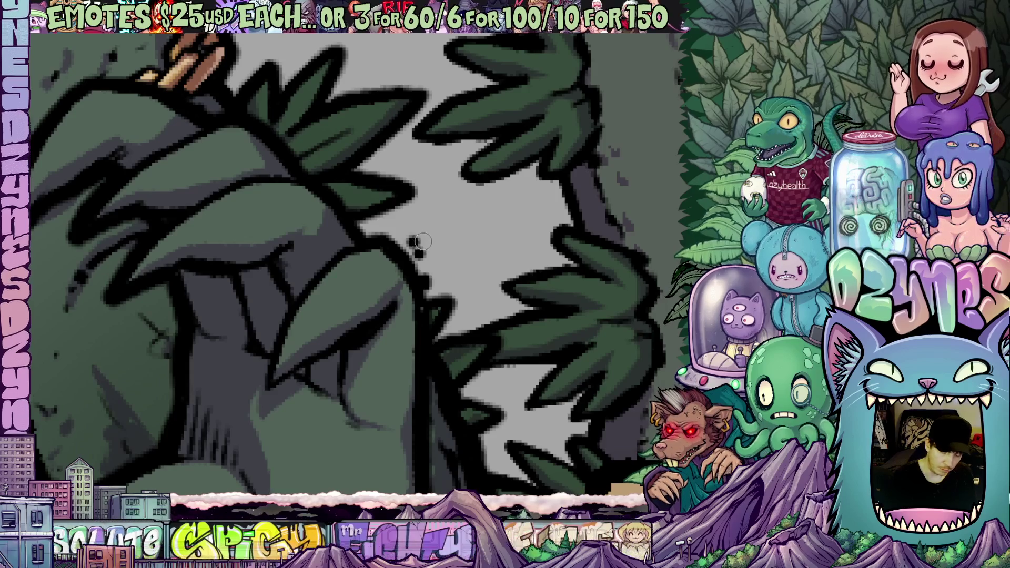
- Undo the stray dark brush specks, then zoom out and pan over the whole illustration
key(ctrl+z)
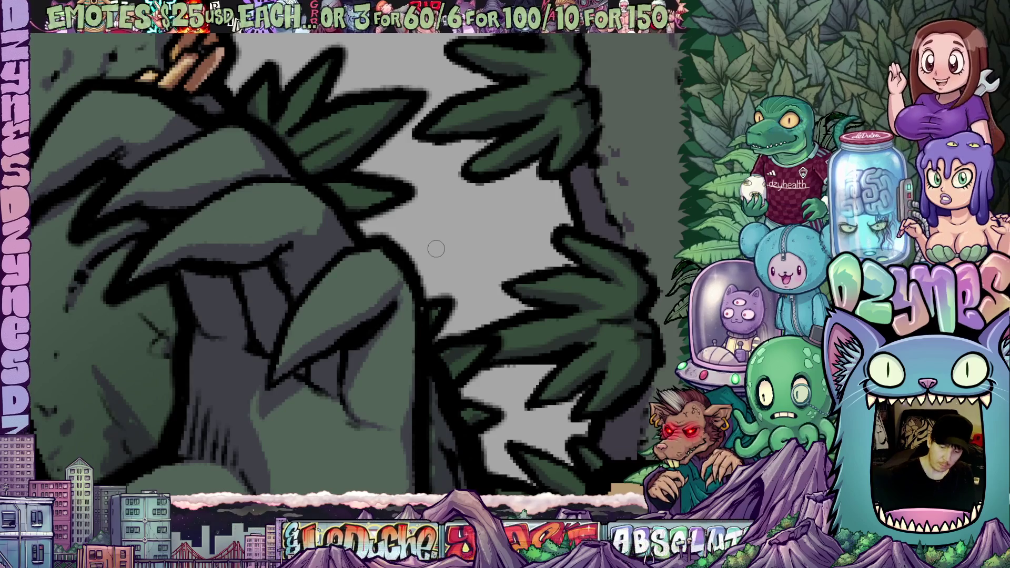
scroll(476, 272, down, 8)
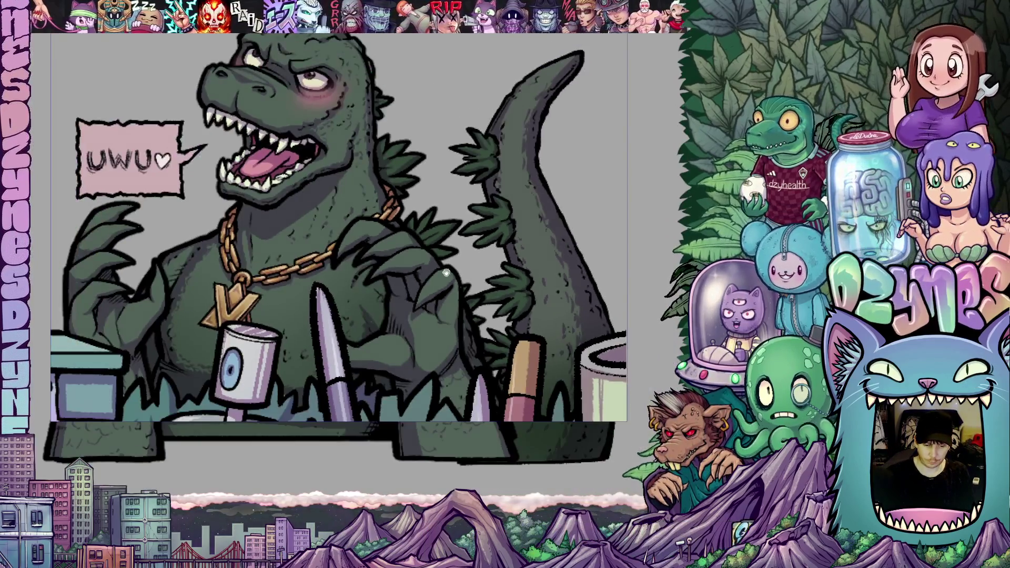
mouse_move(446, 274)
mouse_down()
mouse_move(473, 282)
mouse_move(464, 296)
mouse_up()
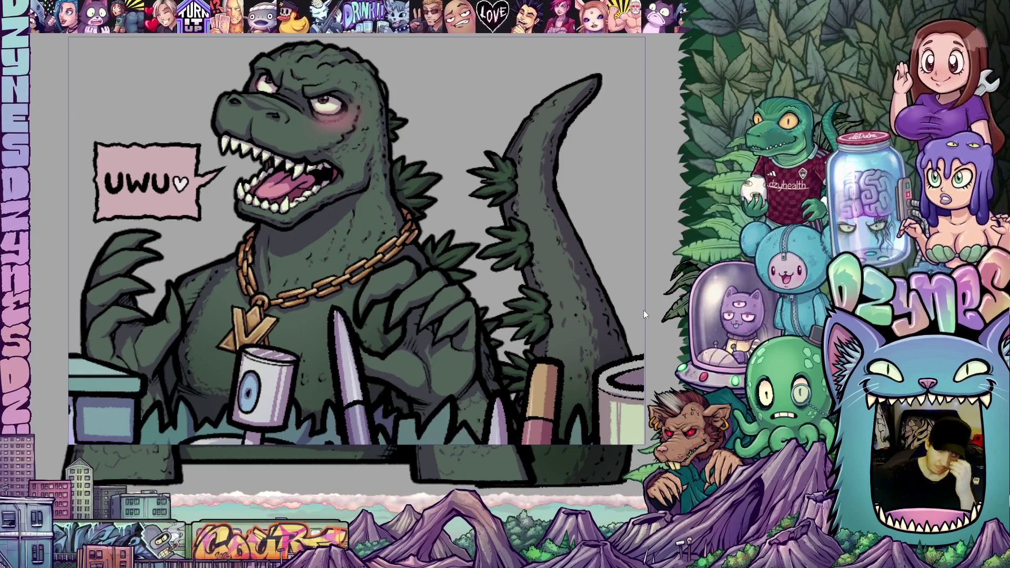
scroll(477, 249, down, 2)
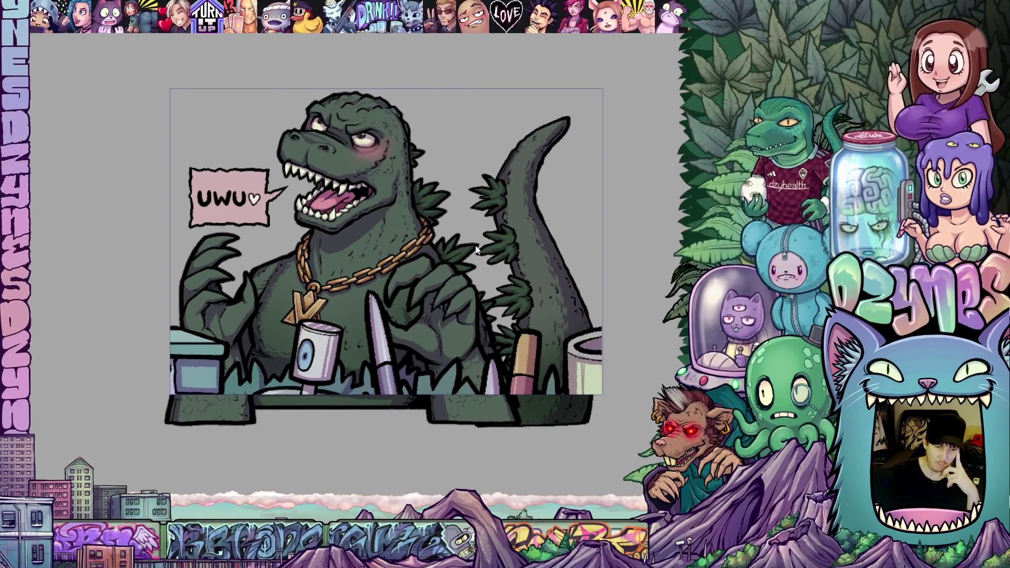
scroll(518, 296, up, 2)
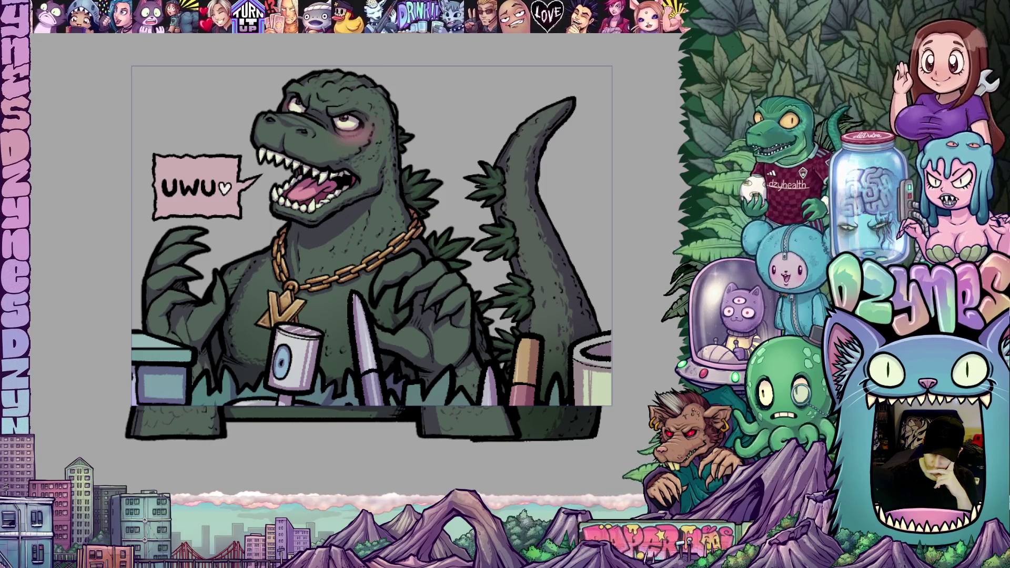
- Hide the foreground desk props layer and the grey background layer
key(ctrl+comma)
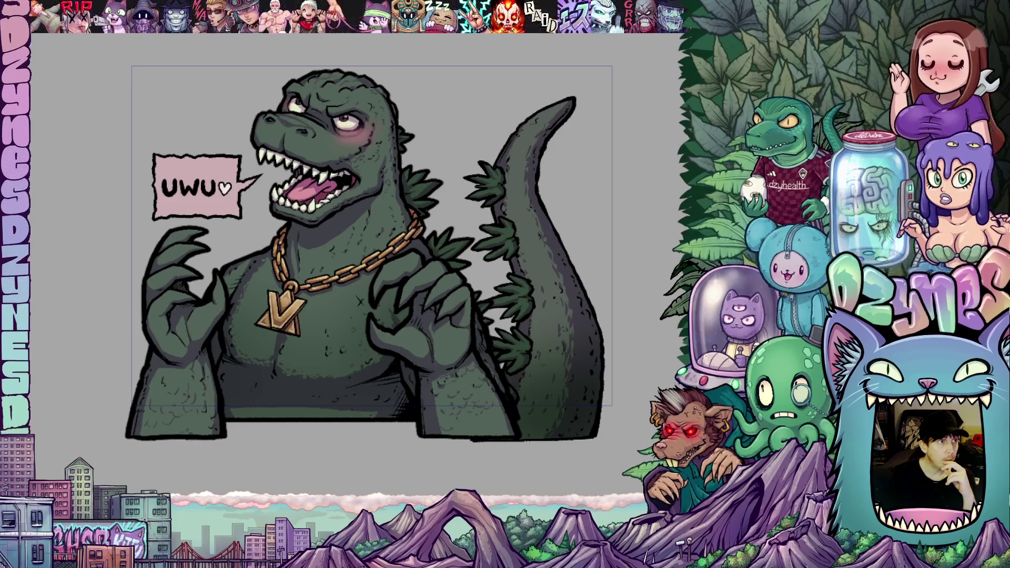
scroll(632, 232, down, 1)
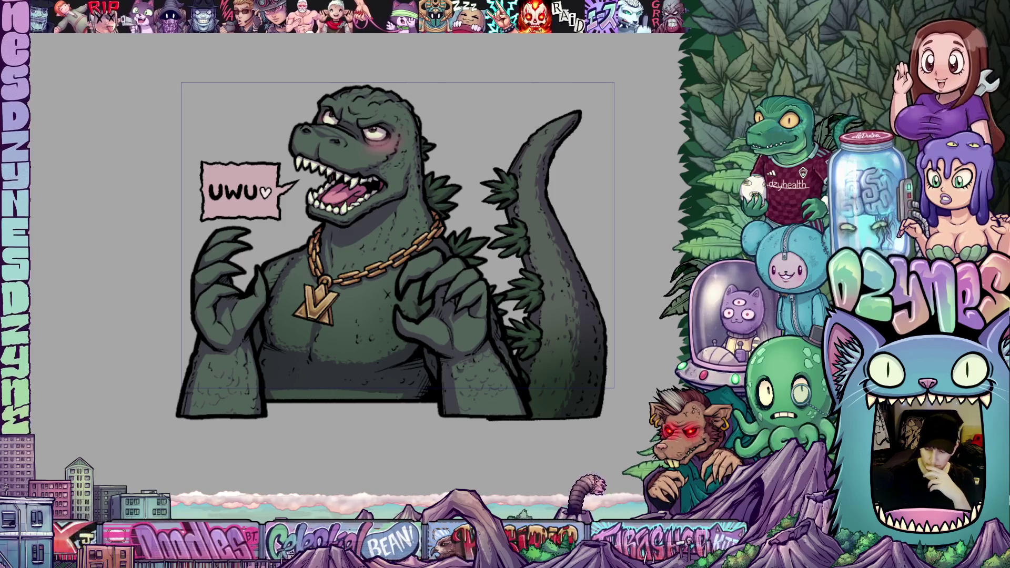
key(ctrl+comma)
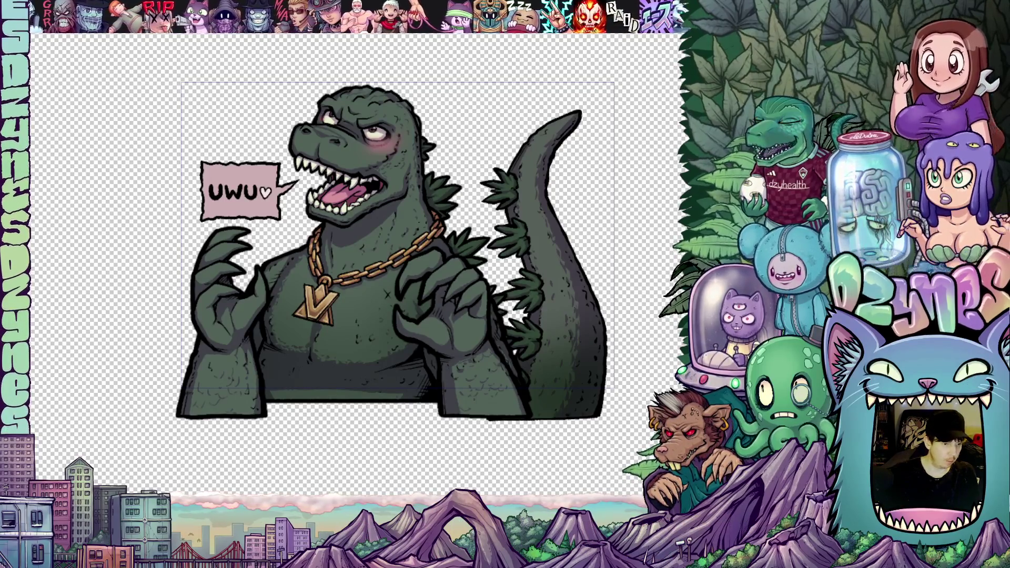
- Toggle the palettes and zoom to review the emote on transparency
key(Tab)
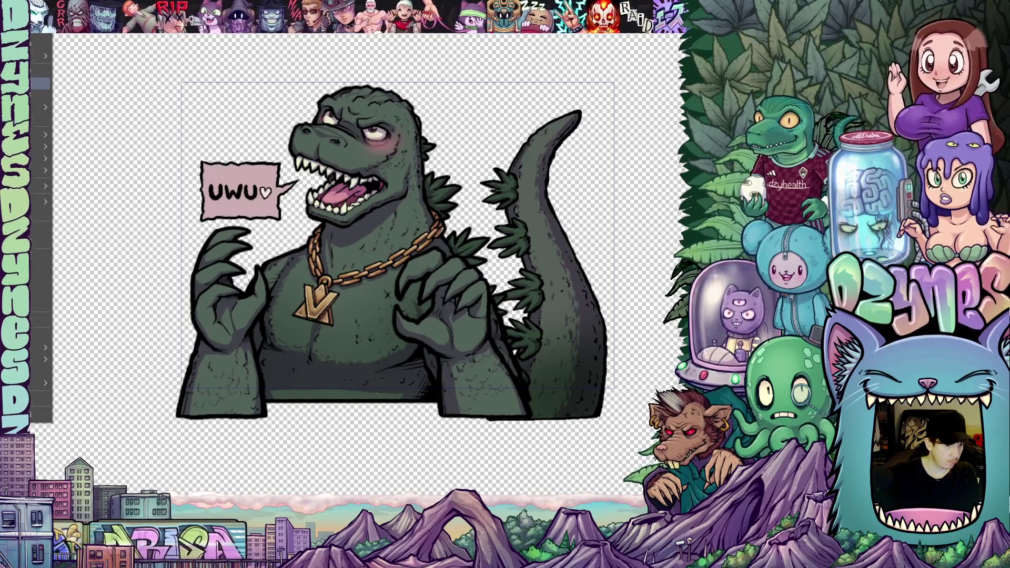
key(Tab)
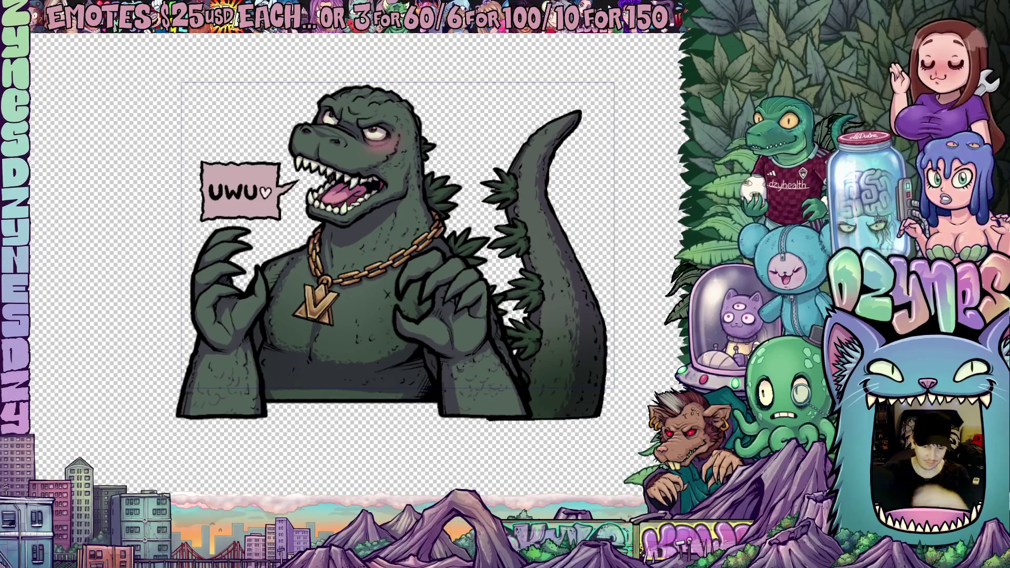
scroll(520, 314, up, 1)
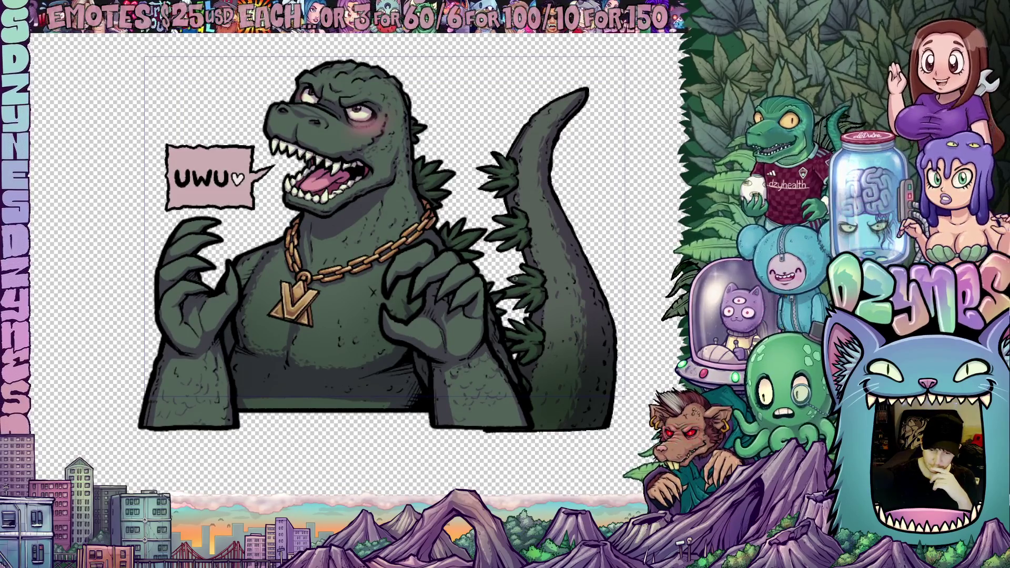
scroll(514, 279, up, 1)
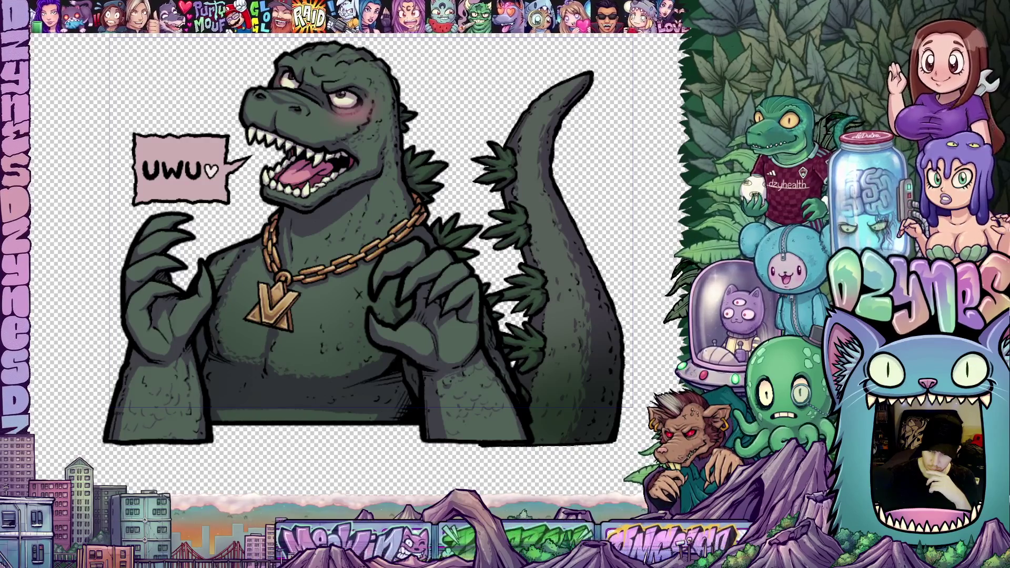
key(Tab)
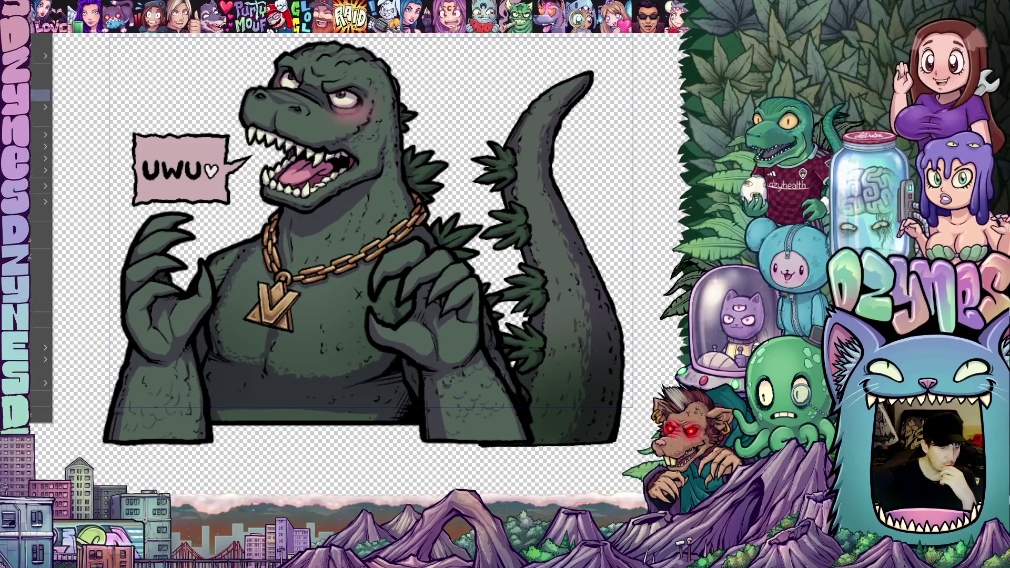
mouse_move(39, 159)
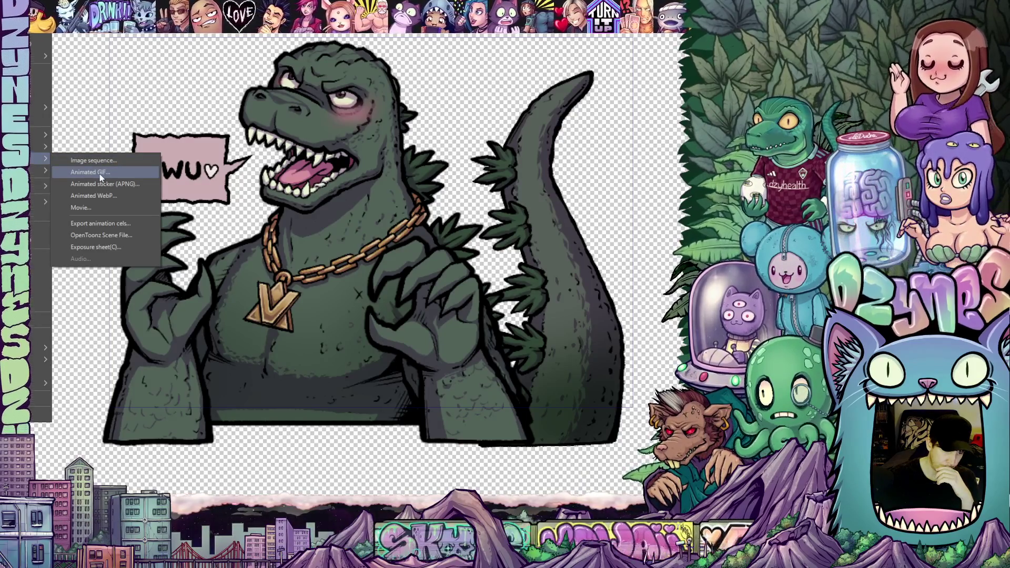
click(100, 172)
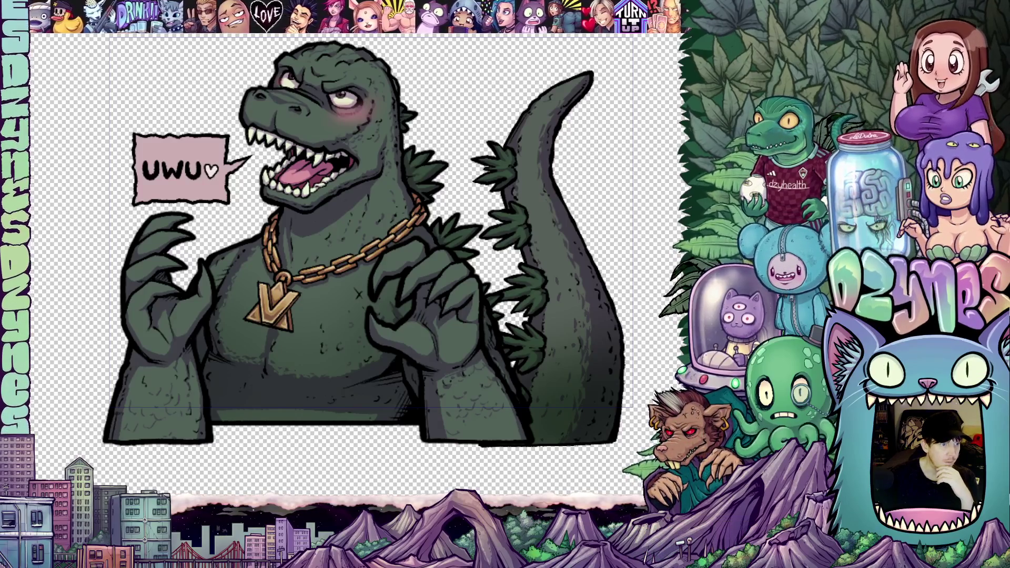
key(alt+e)
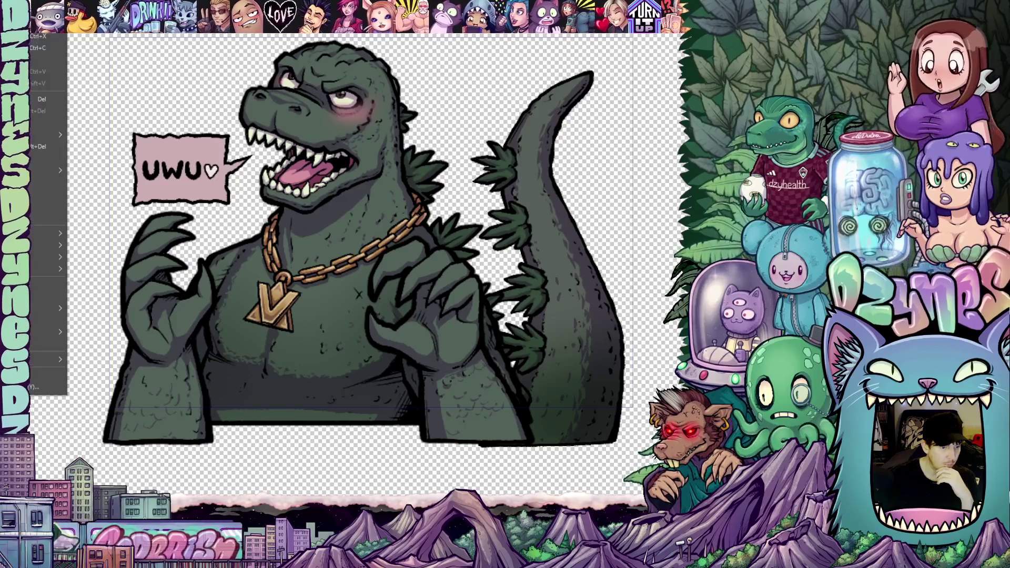
key(y)
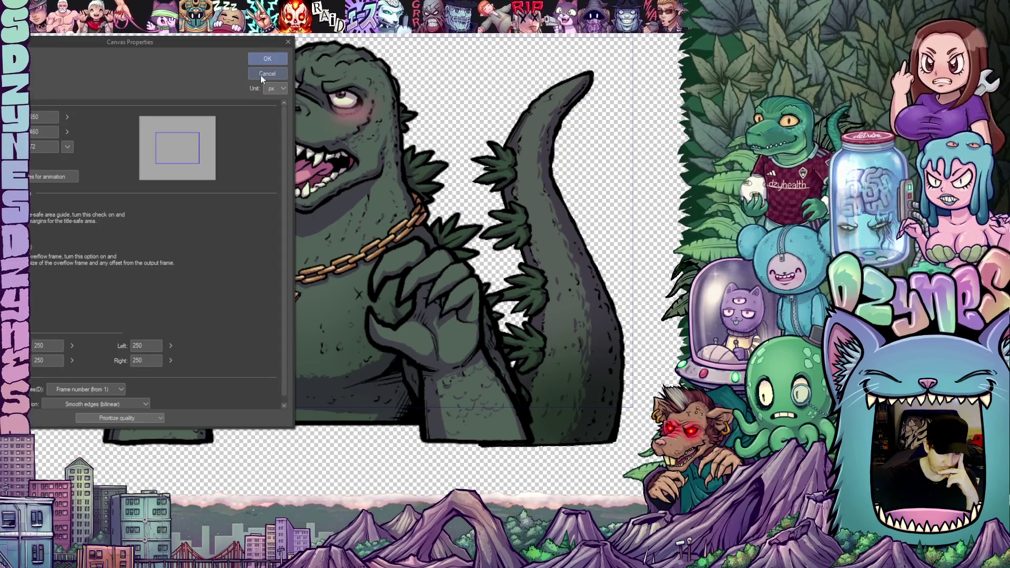
click(260, 76)
key(alt+e)
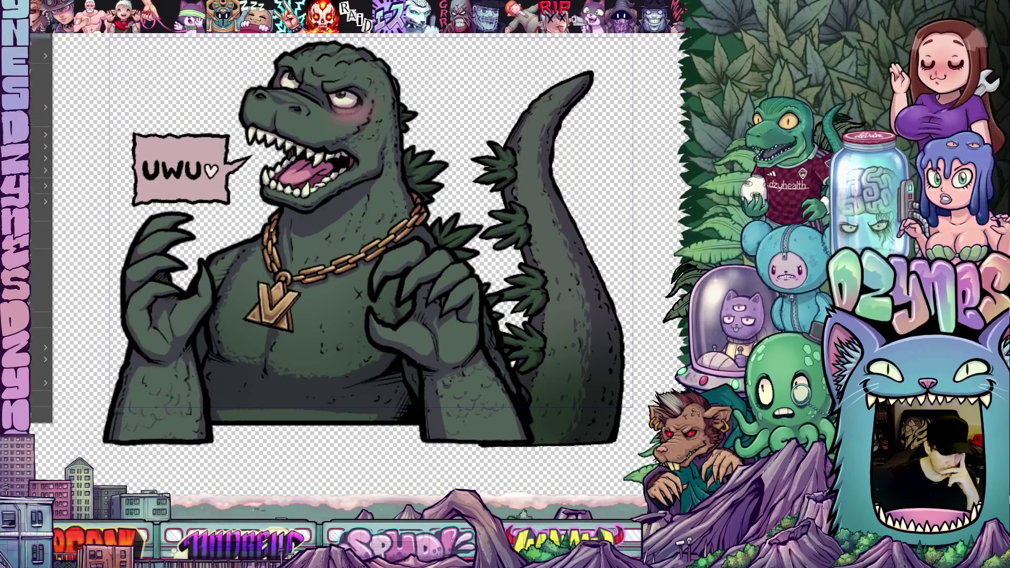
mouse_move(24, 159)
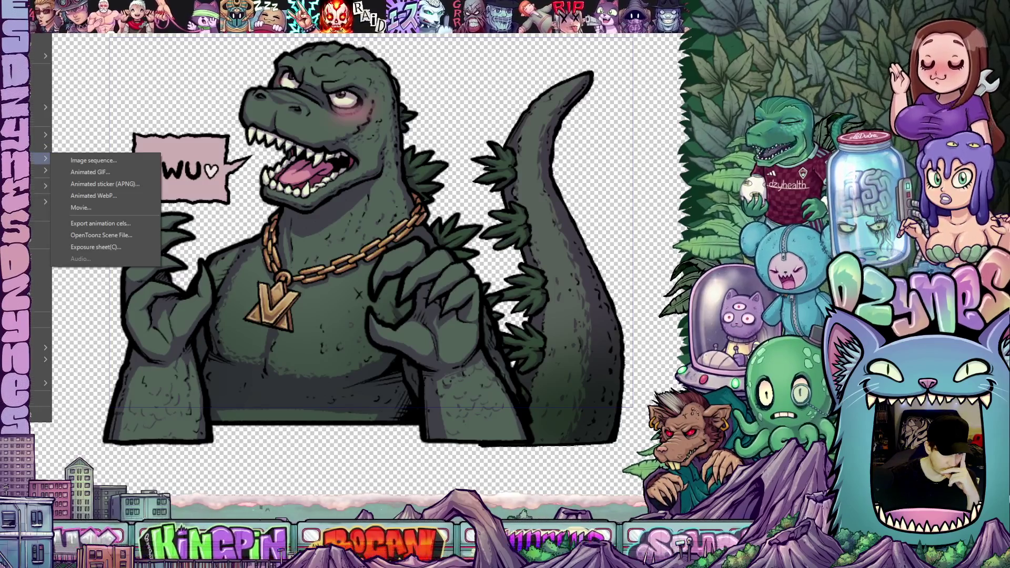
- Set up the Animated GIF export at width 325 px with loop count set to 1
click(96, 173)
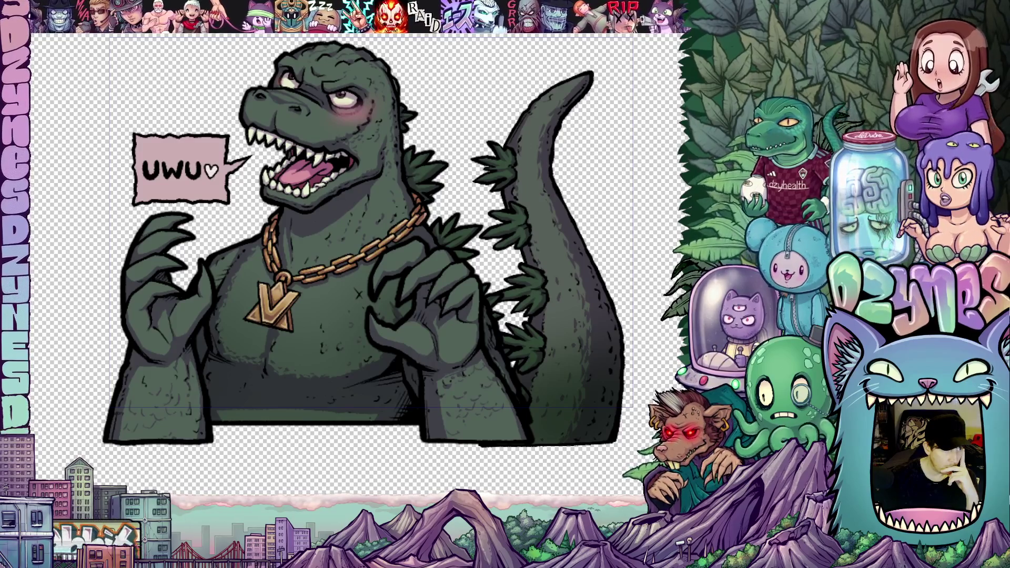
click(105, 46)
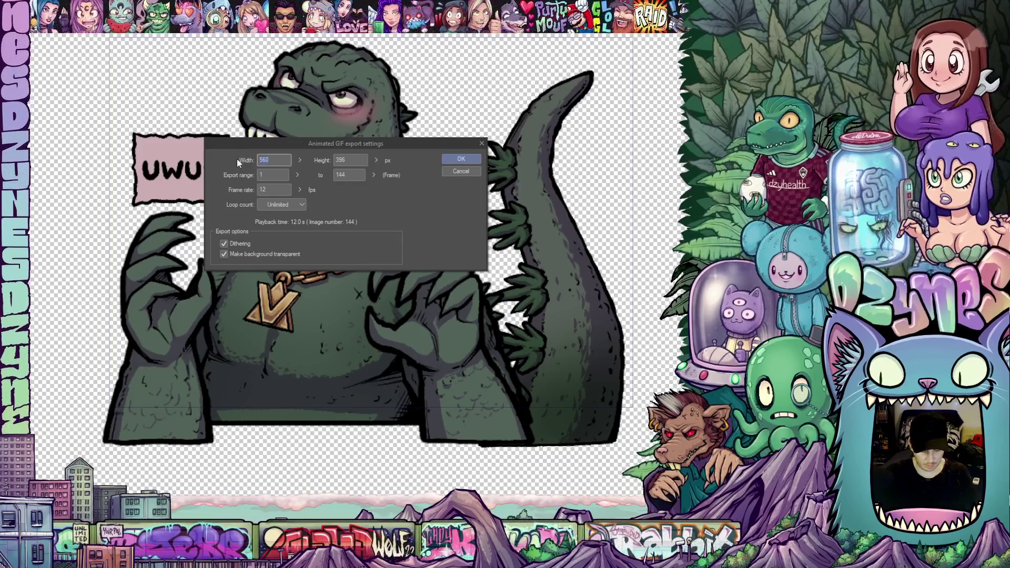
text(325)
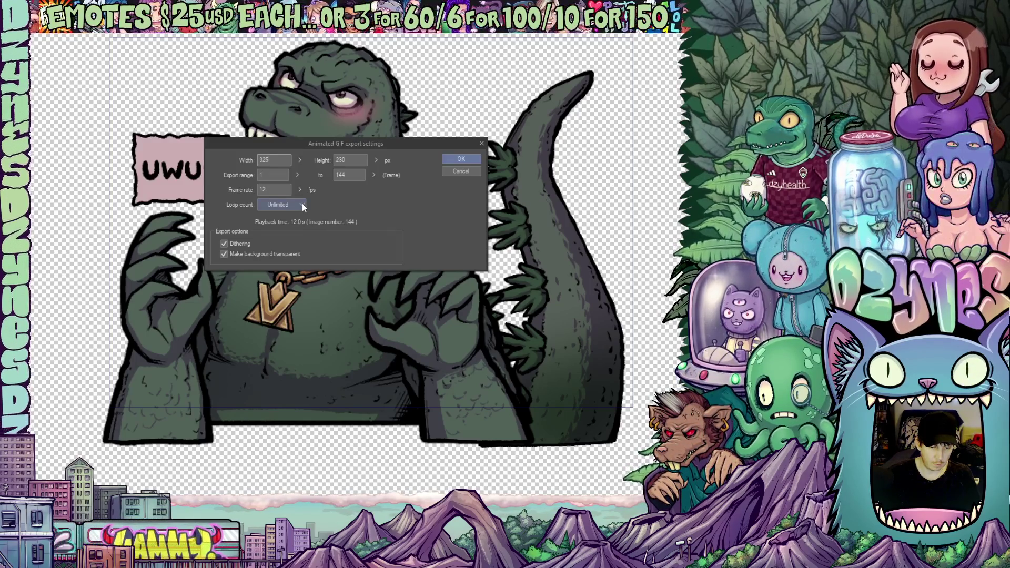
click(302, 206)
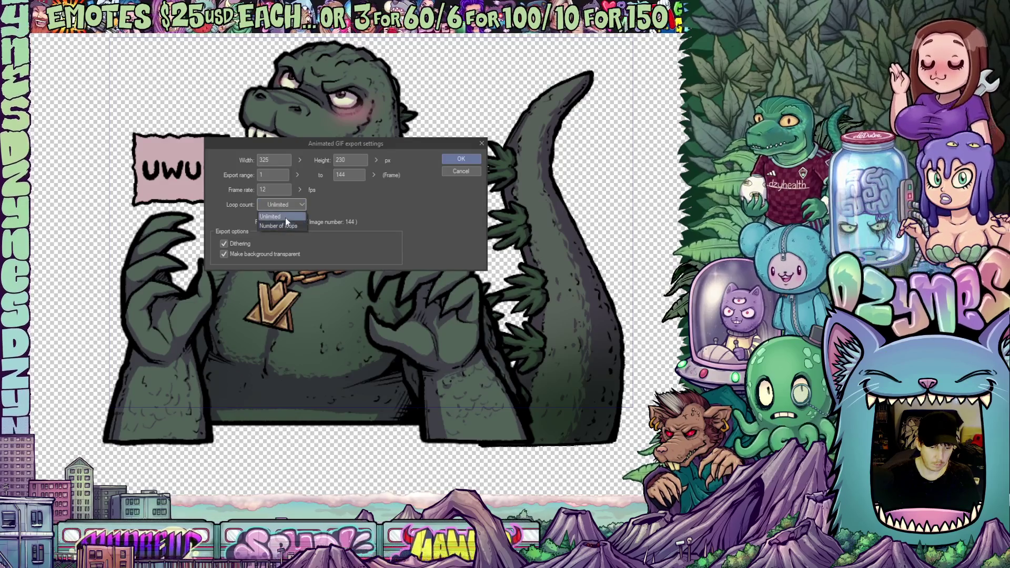
click(285, 226)
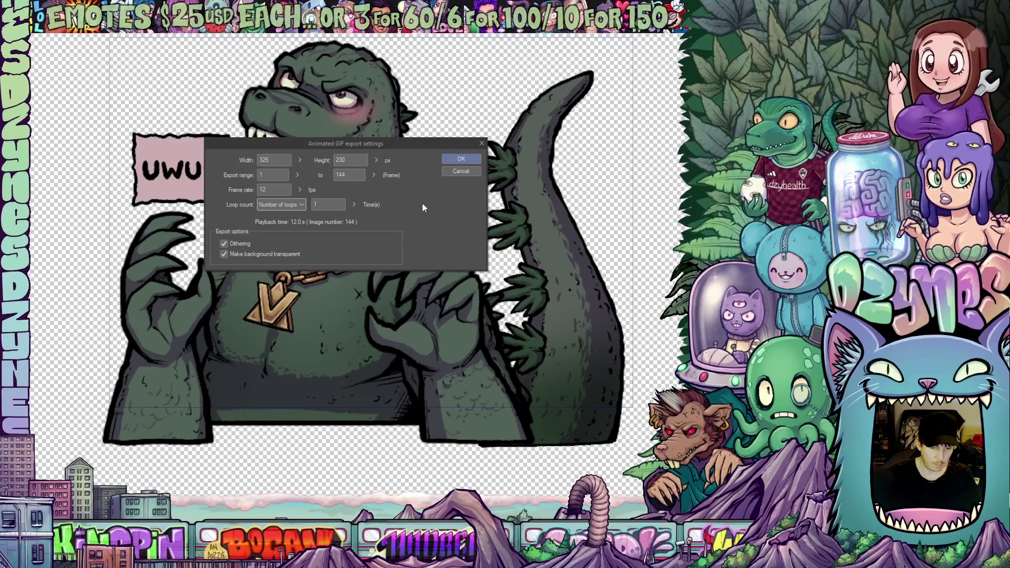
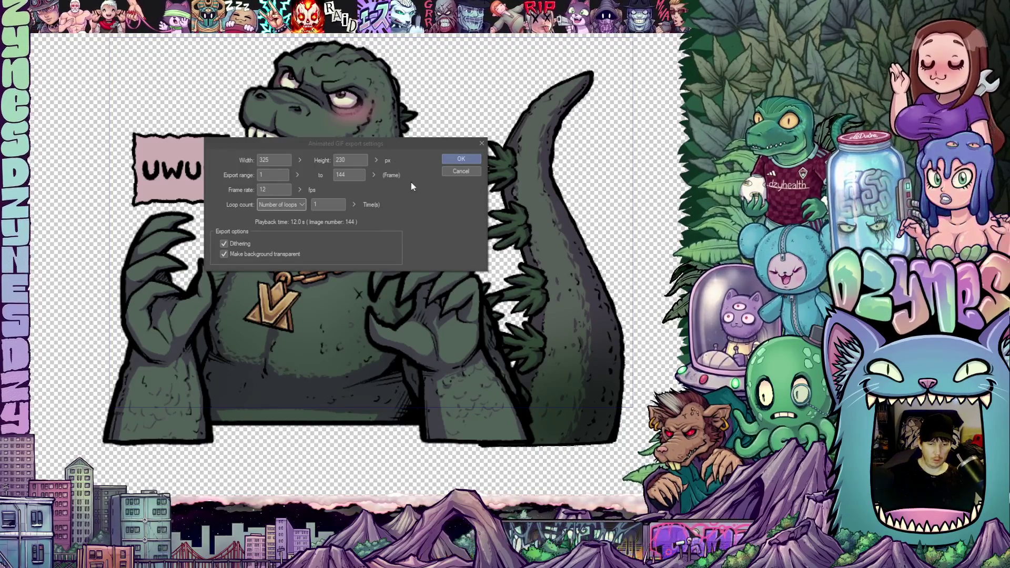
- Confirm the 325×230 transparent GIF settings and dismiss the 3.89 MB export-complete message
click(476, 160)
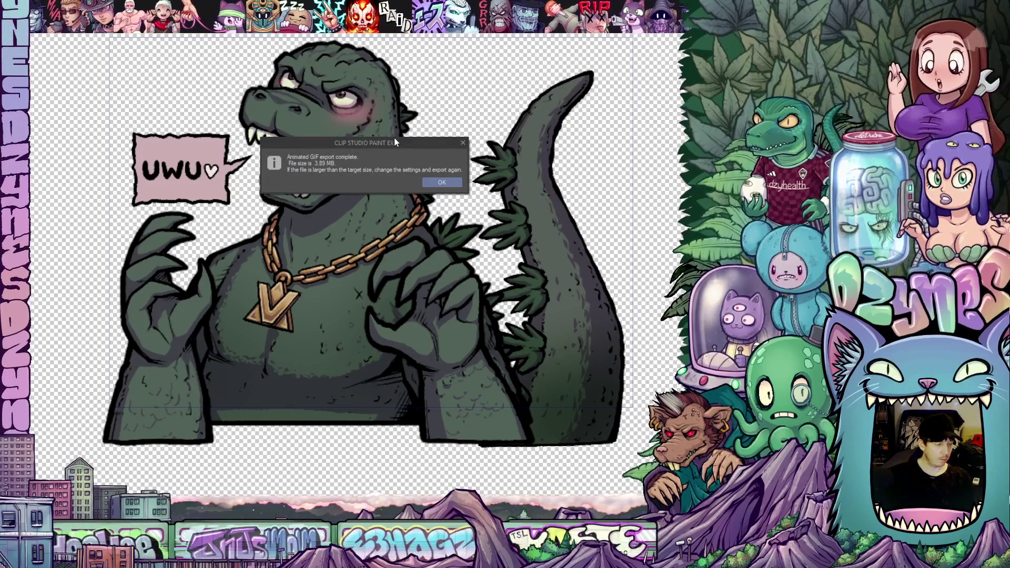
click(441, 182)
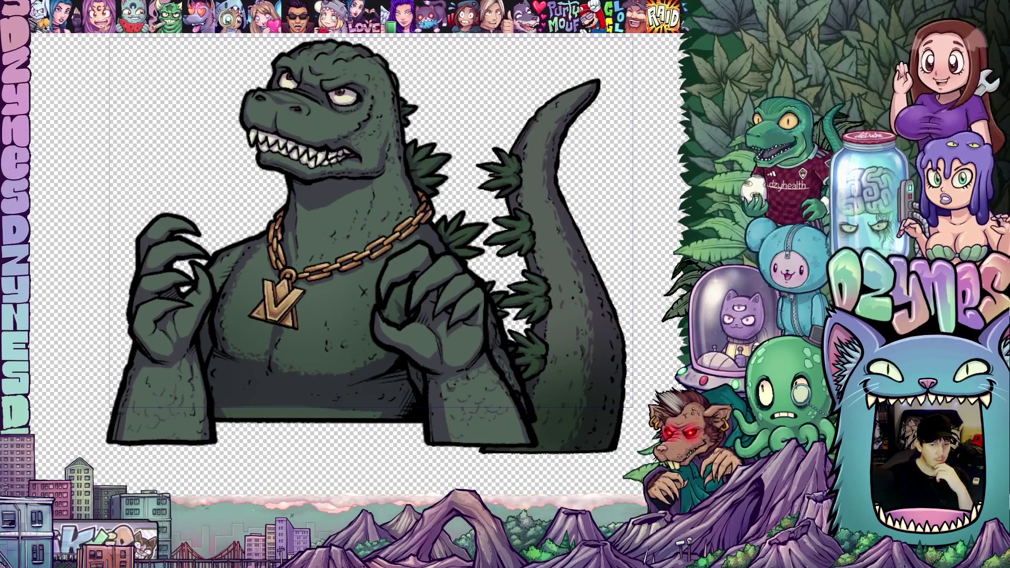
- Open Animated GIF export, set width to 325 (height 230), and start the export
key(F7)
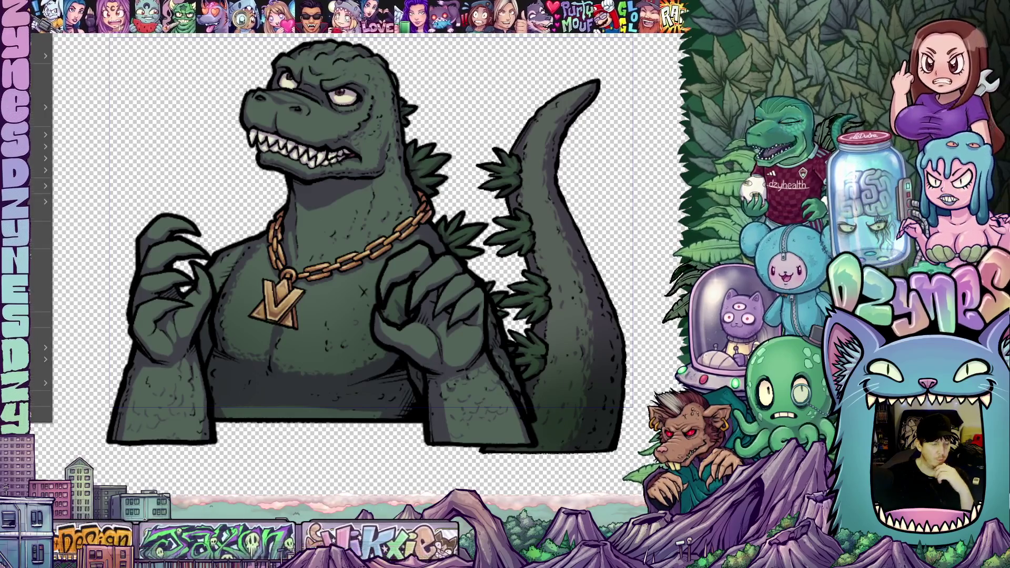
mouse_move(45, 159)
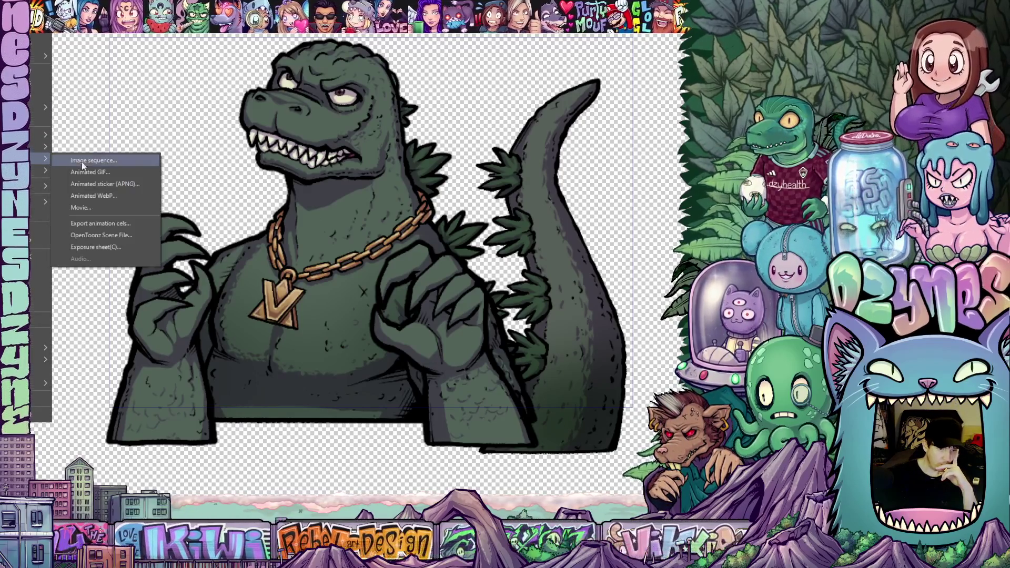
click(104, 172)
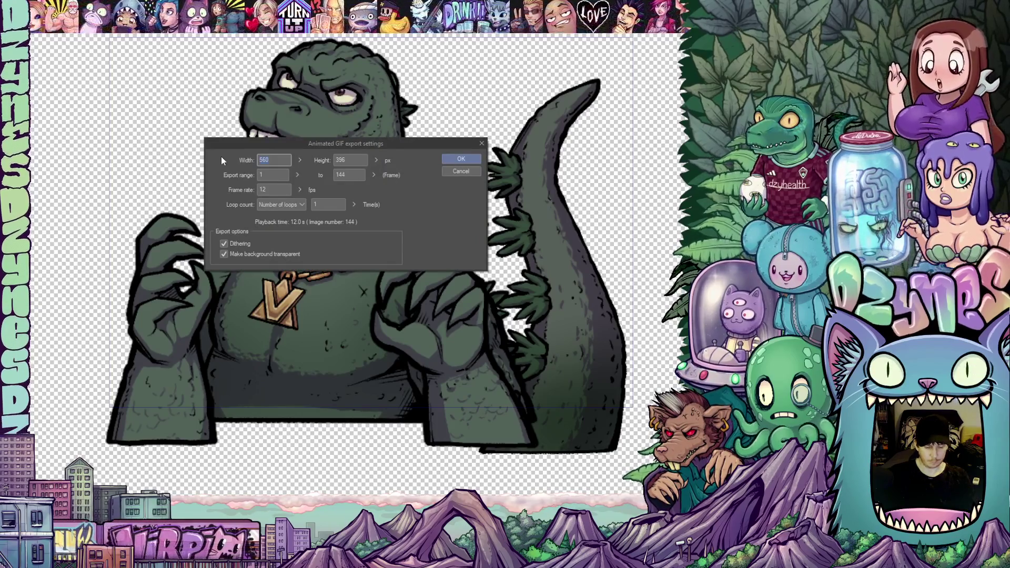
text(325)
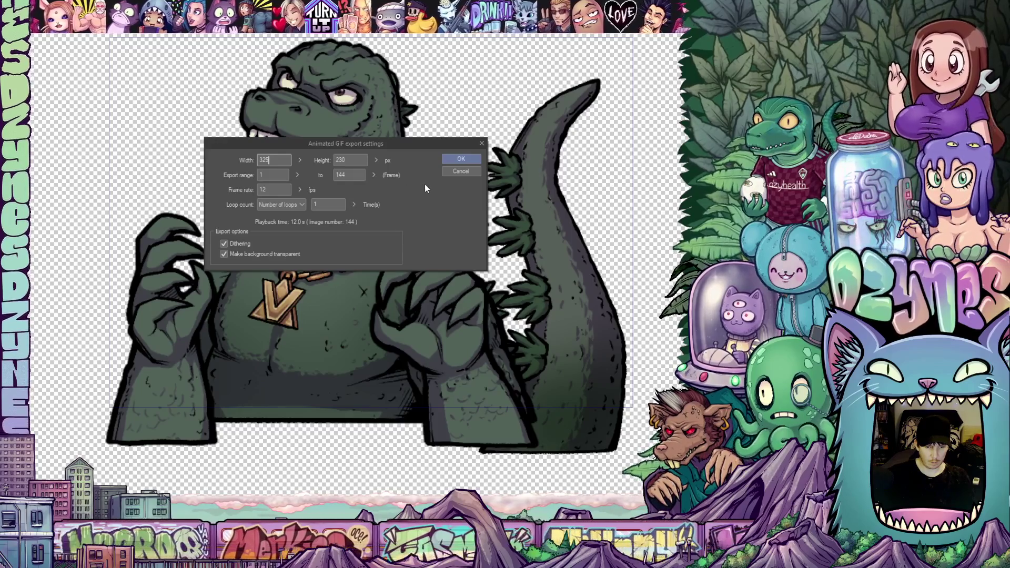
click(464, 159)
click(460, 159)
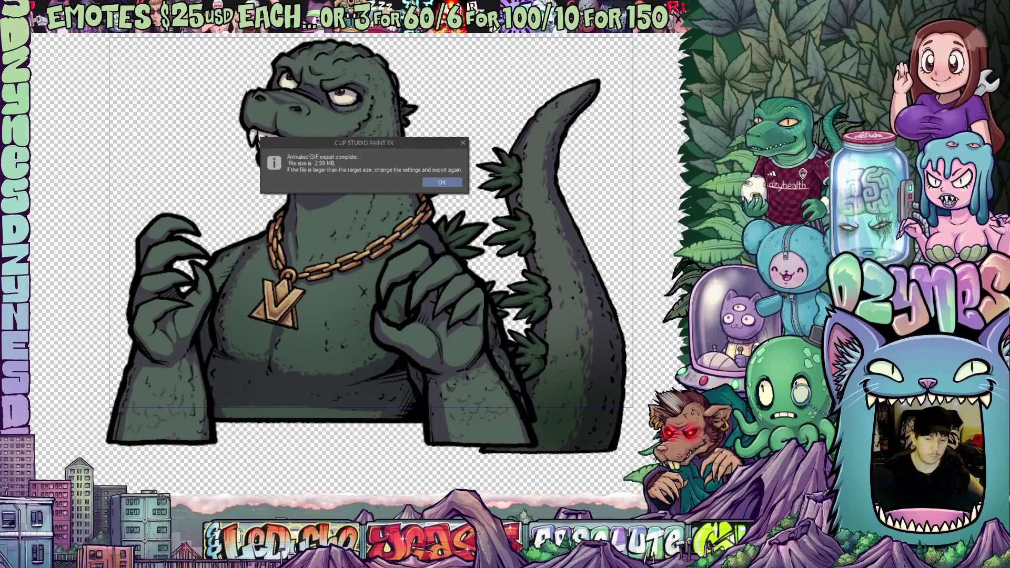
- Dismiss the export-complete notice for the 2.99 MB animated GIF
click(442, 182)
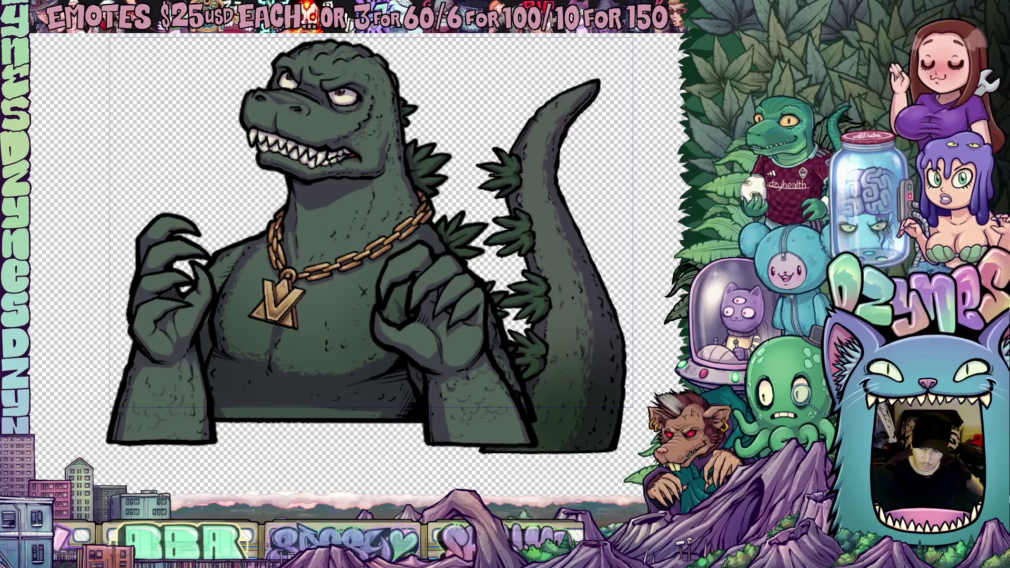
scroll(636, 208, down, 3)
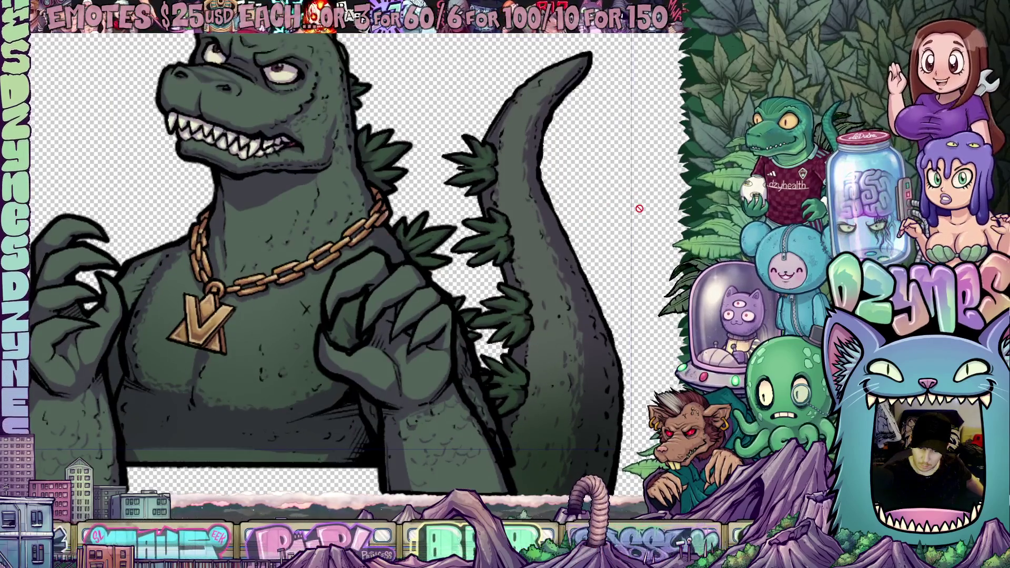
- Re-export as animated GIF at width 325 (height 230), keeping dithering and transparent background
scroll(640, 209, down, 1)
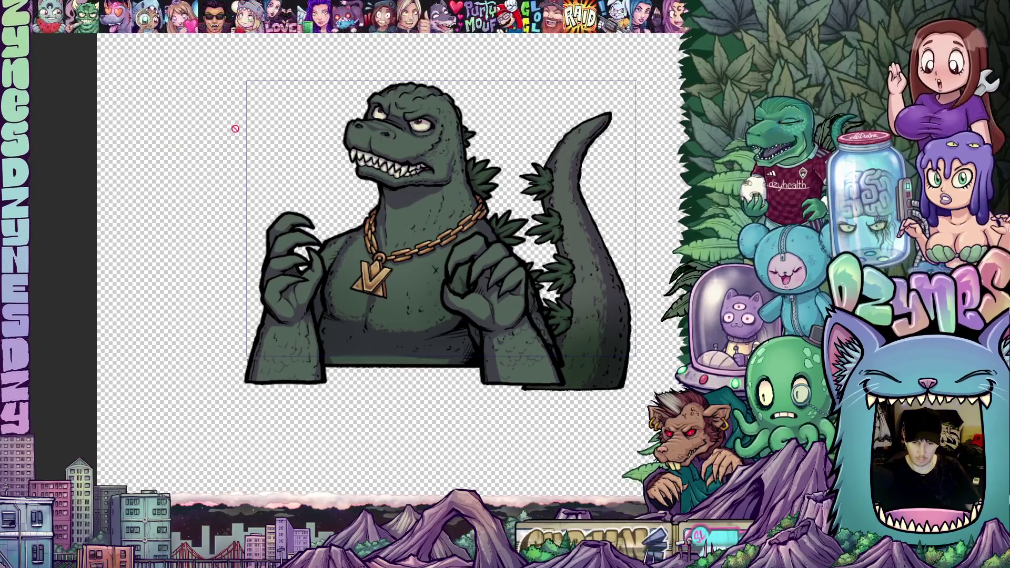
key(Tab)
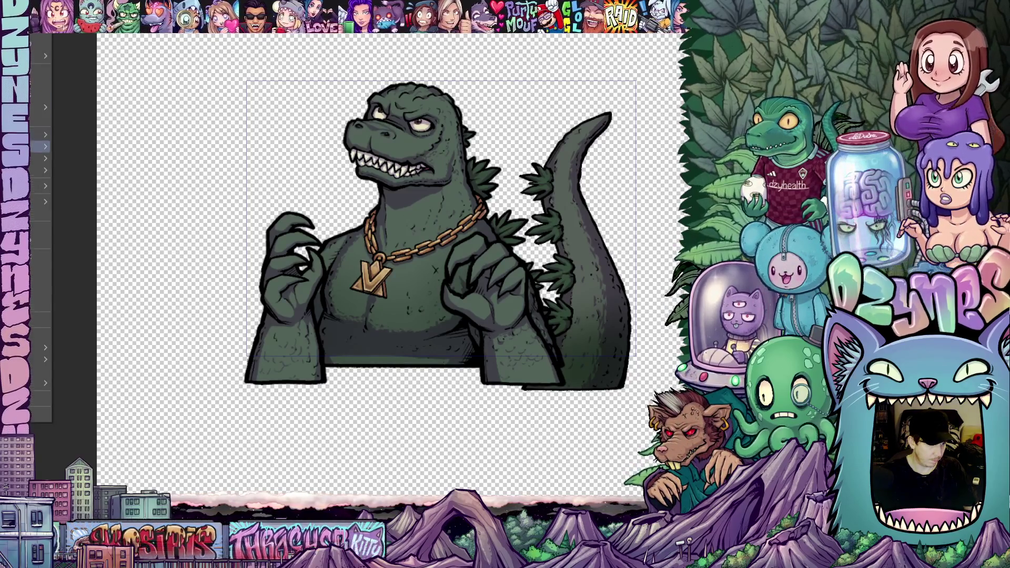
mouse_move(39, 159)
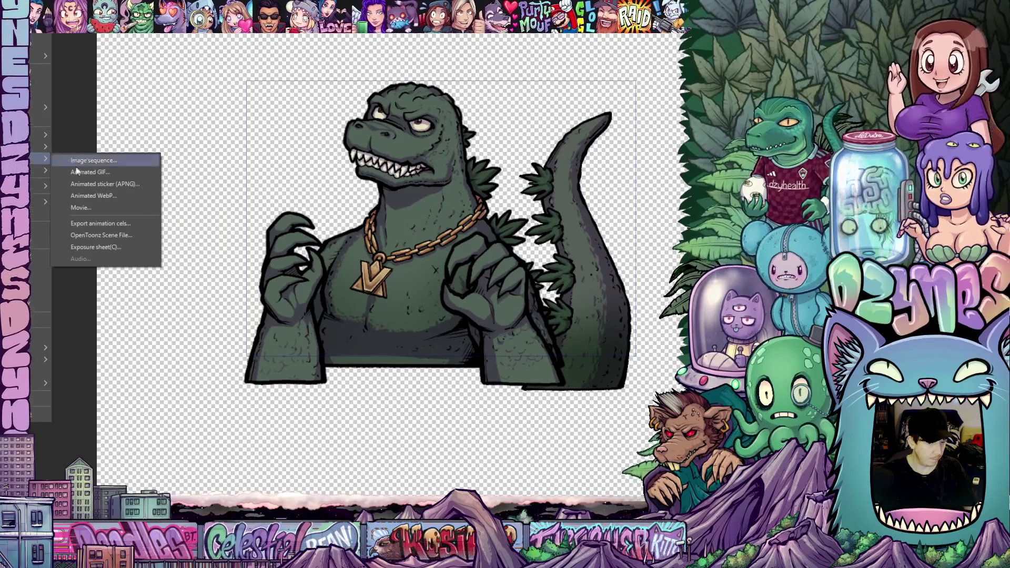
click(115, 172)
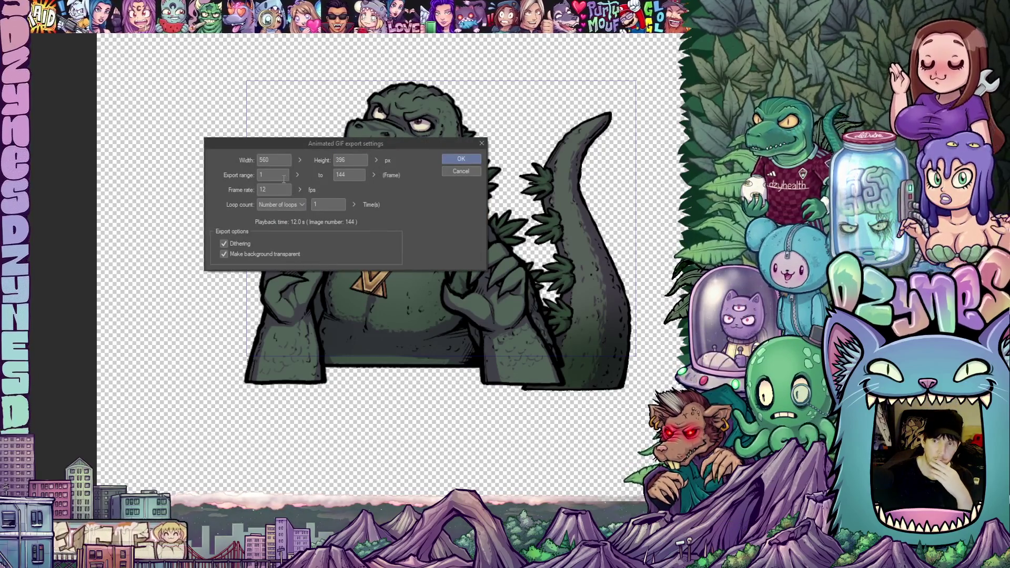
double_click(253, 160)
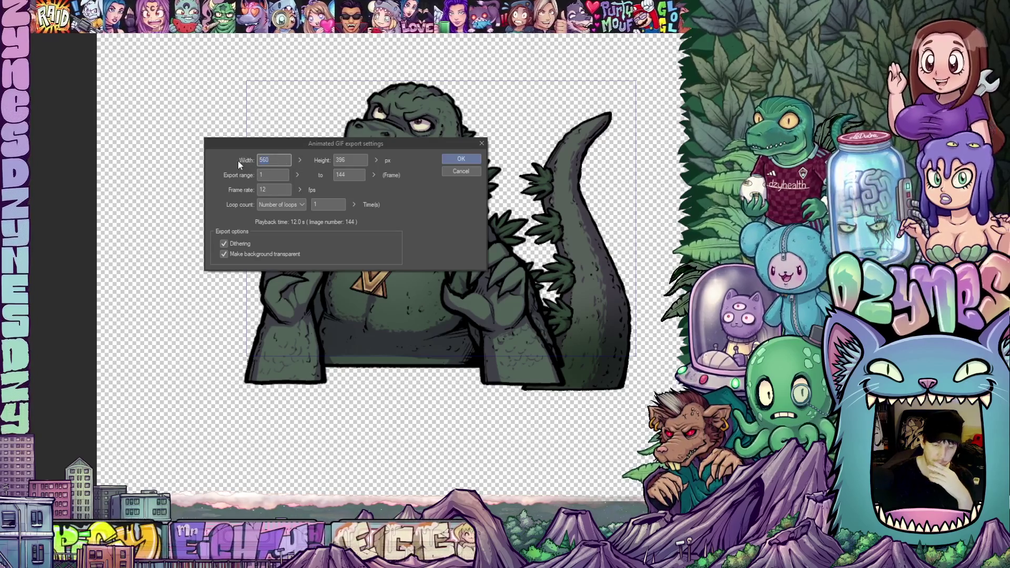
text(325)
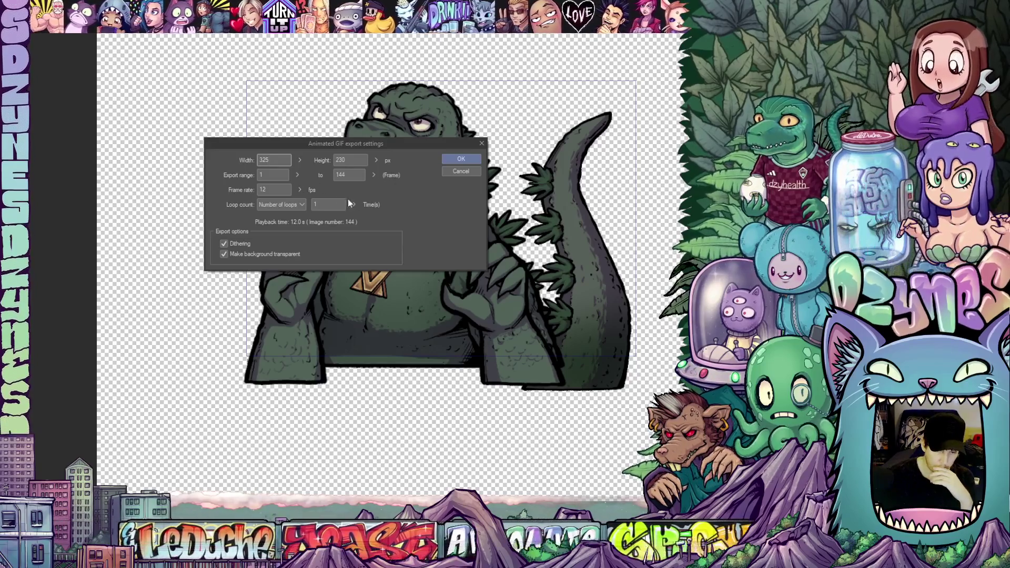
click(463, 160)
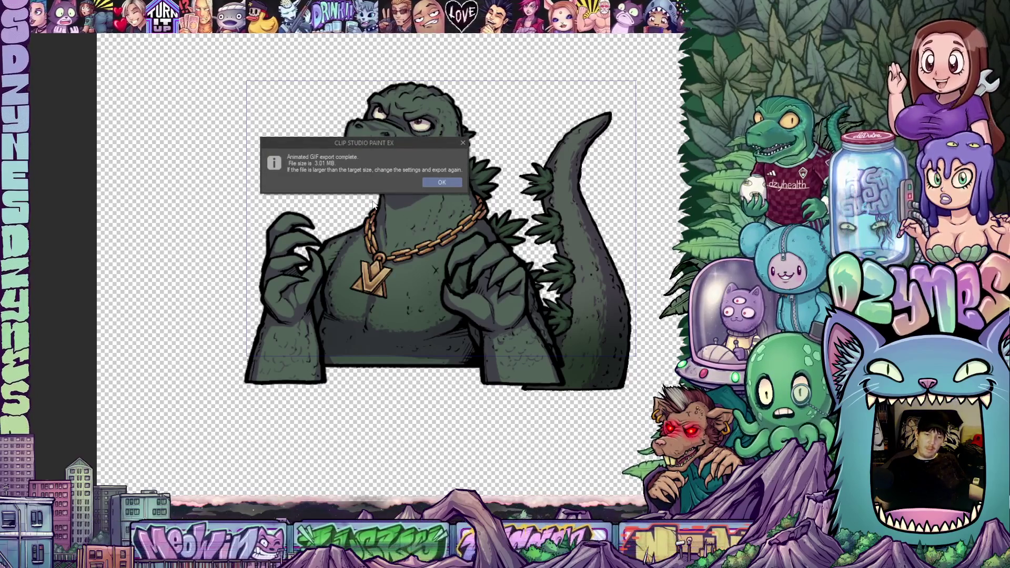
- Dismiss the completion message for the 3.01 MB animated GIF export
click(442, 181)
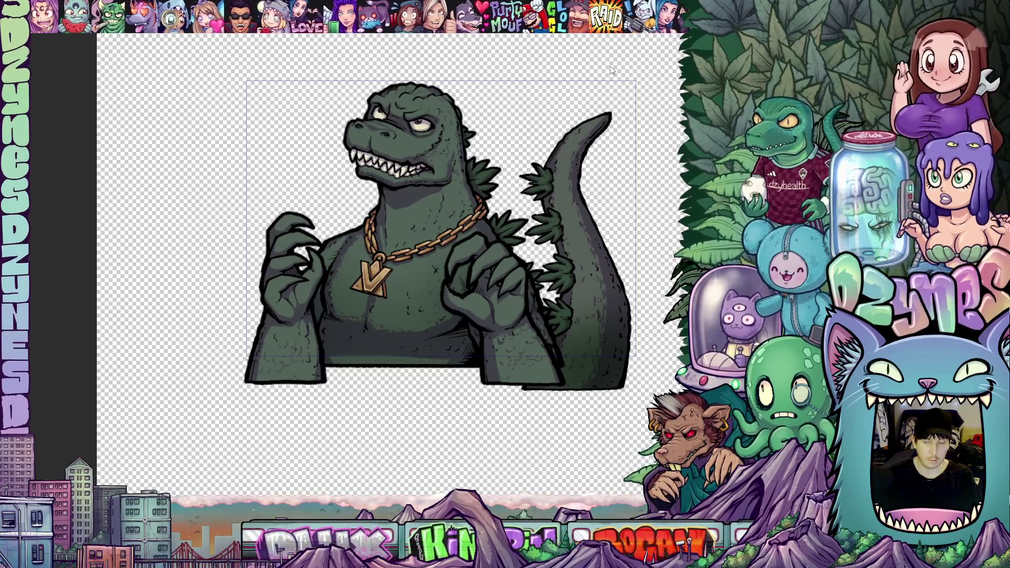
scroll(608, 63, down, 1)
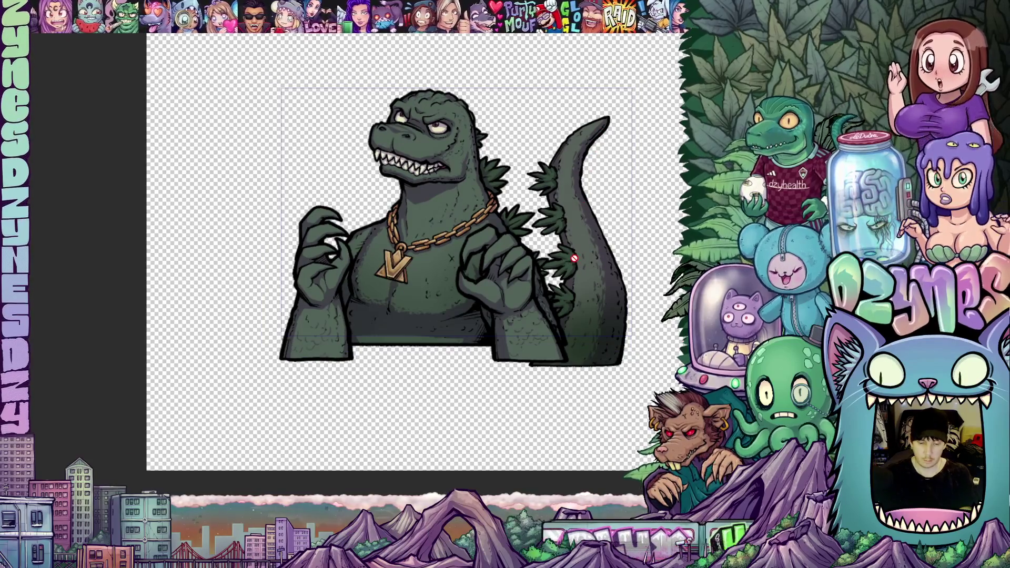
mouse_move(566, 179)
mouse_down()
mouse_move(512, 180)
mouse_move(480, 225)
mouse_up()
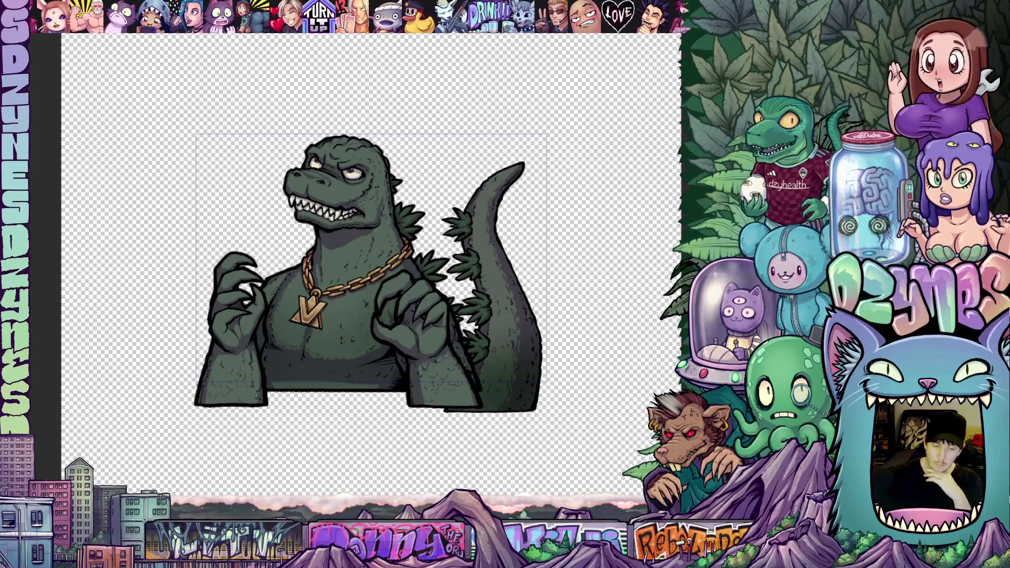
scroll(581, 231, down, 2)
scroll(581, 230, up, 3)
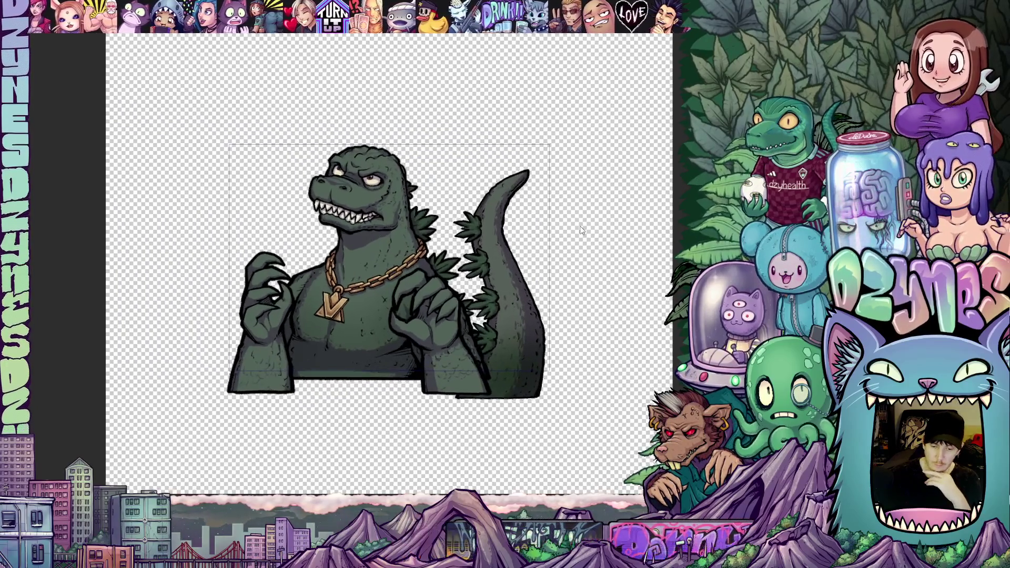
scroll(368, 284, up, 1)
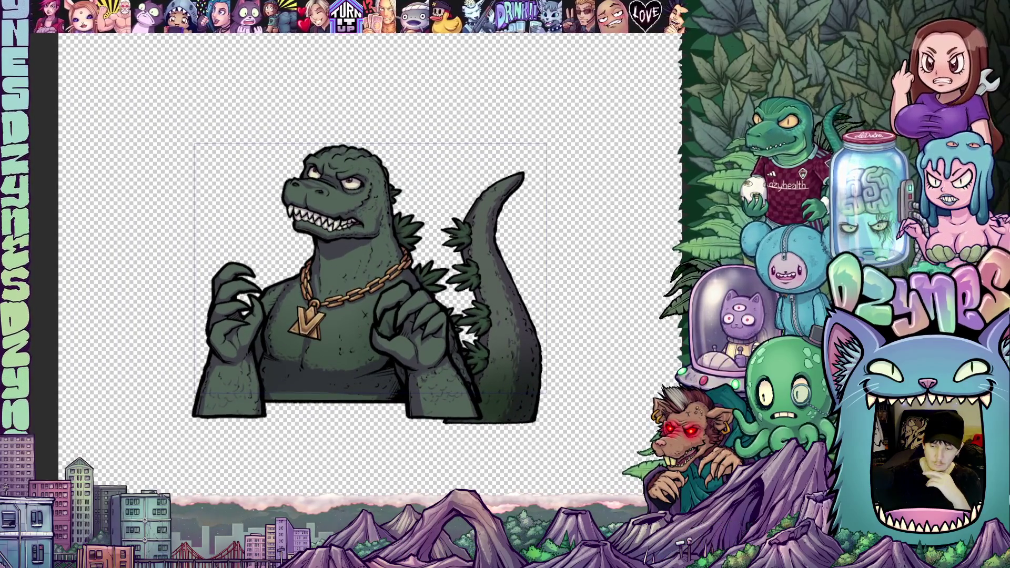
scroll(368, 284, down, 1)
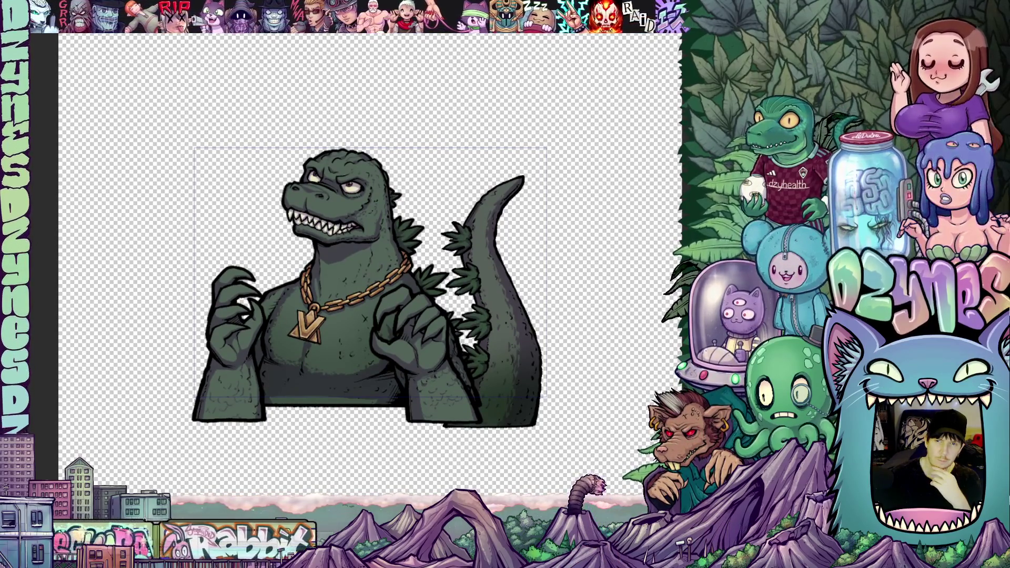
scroll(634, 166, up, 1)
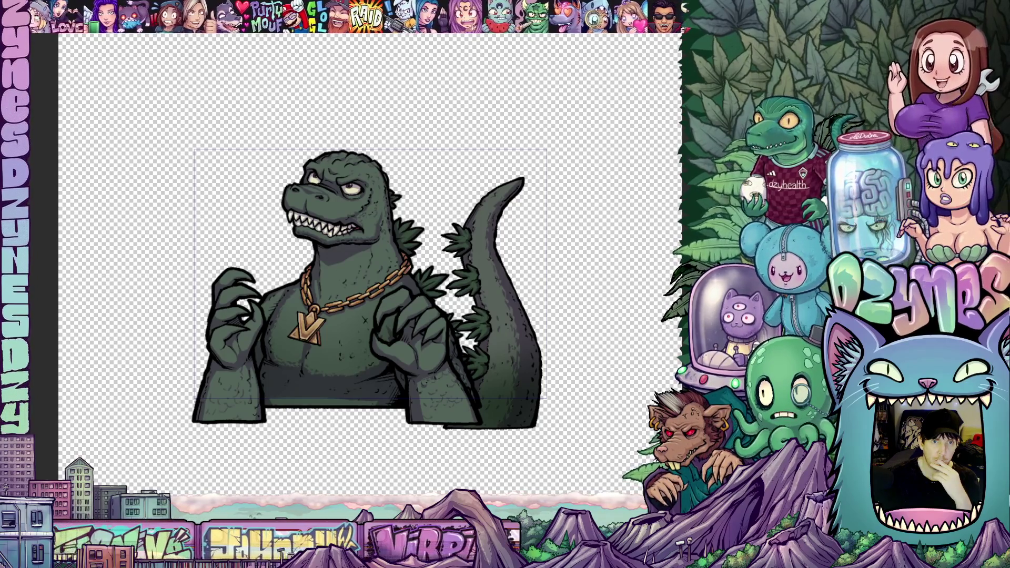
- Zoom in on the gold chain and render the playback range to preview the loop
scroll(337, 301, up, 3)
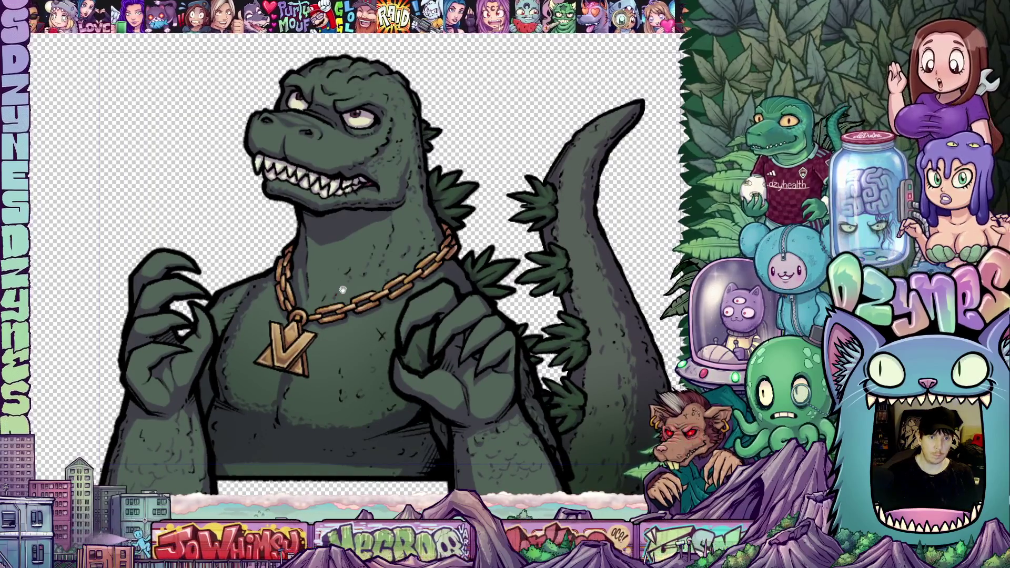
drag(342, 290, 331, 296)
scroll(330, 297, up, 2)
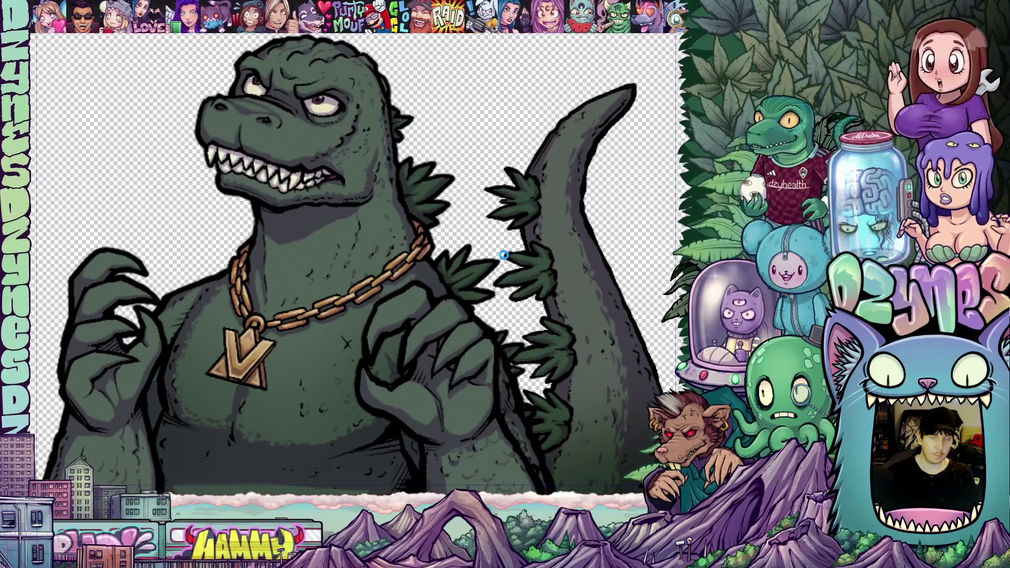
key(ctrl+Return)
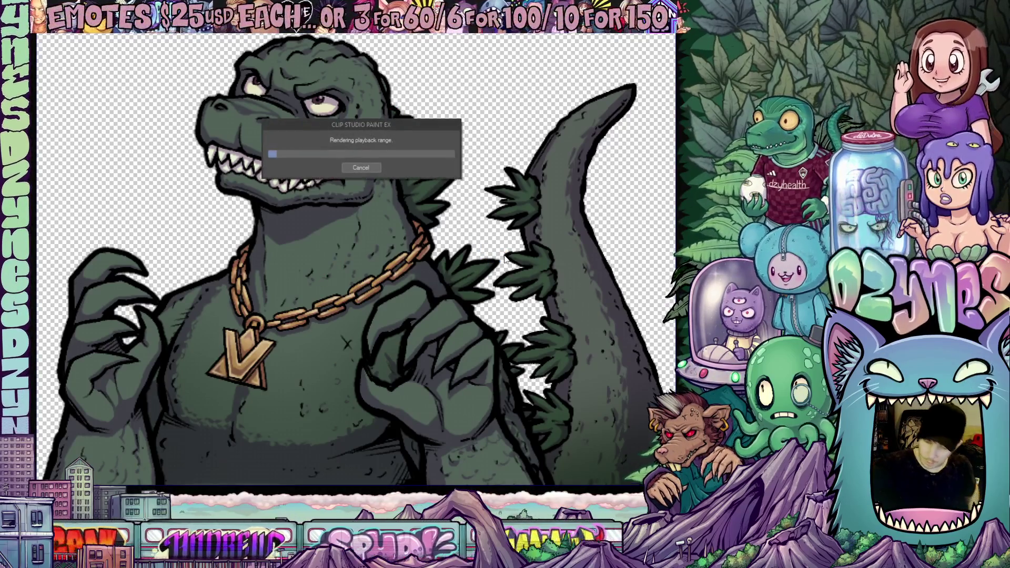
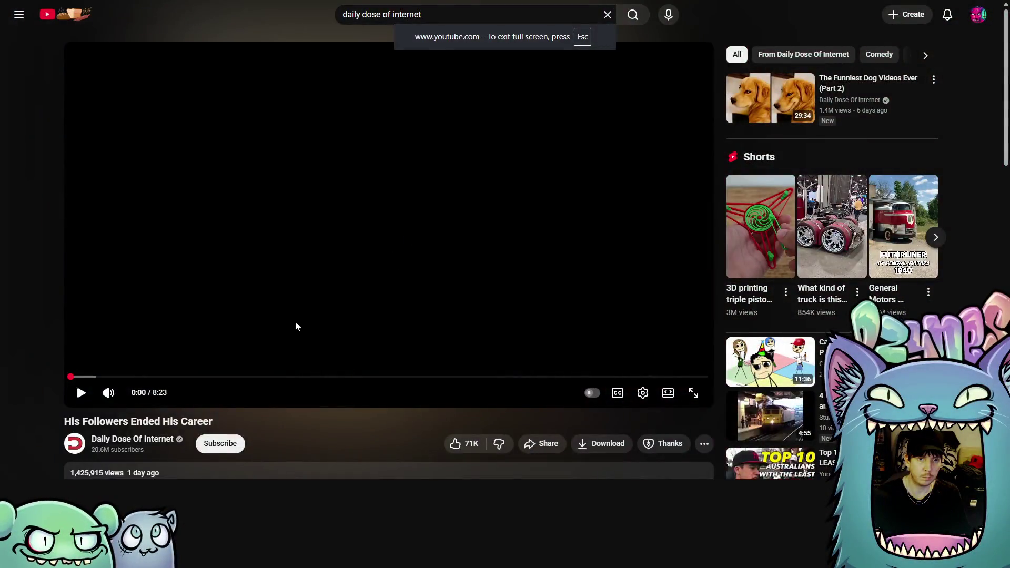
- Put the YouTube video player into full-screen mode
double_click(259, 312)
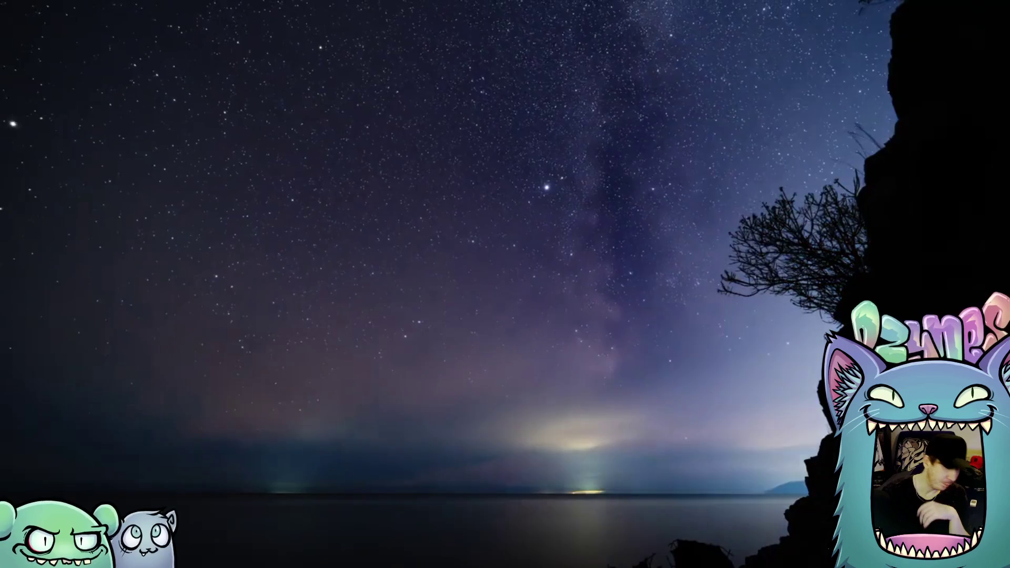
- Leave the full-screen YouTube video and bring the OBS Studio window to the front
mouse_move(617, 438)
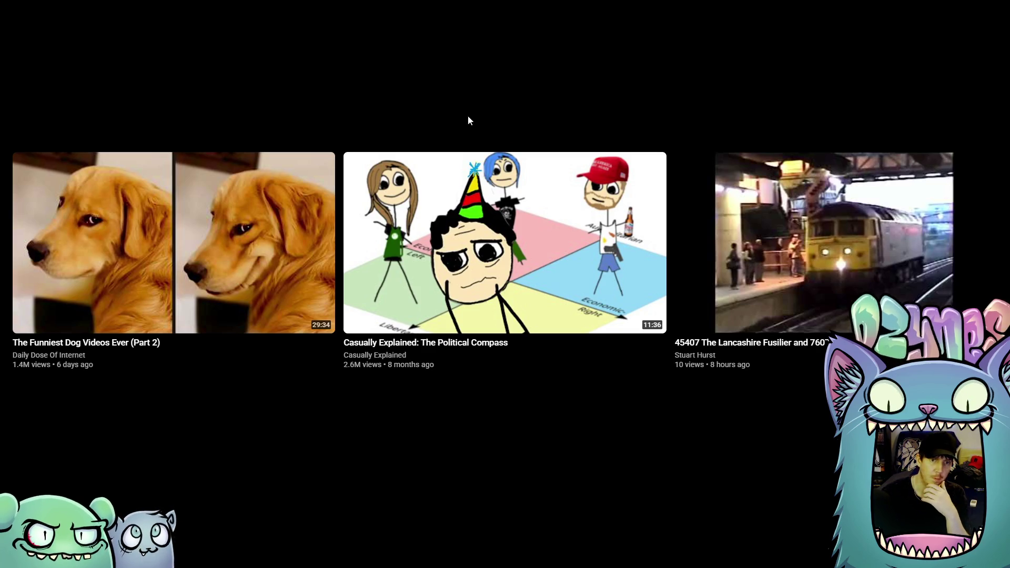
key(alt+Tab)
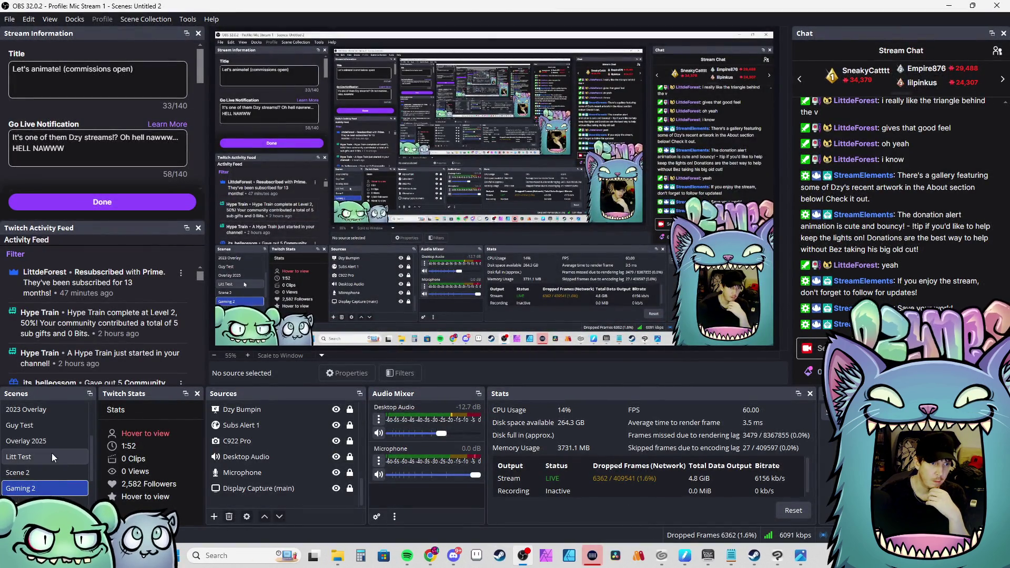
- Switch the live stream to the 2023 Overlay scene with the Godzilla 'RAWR!' drawing
click(52, 420)
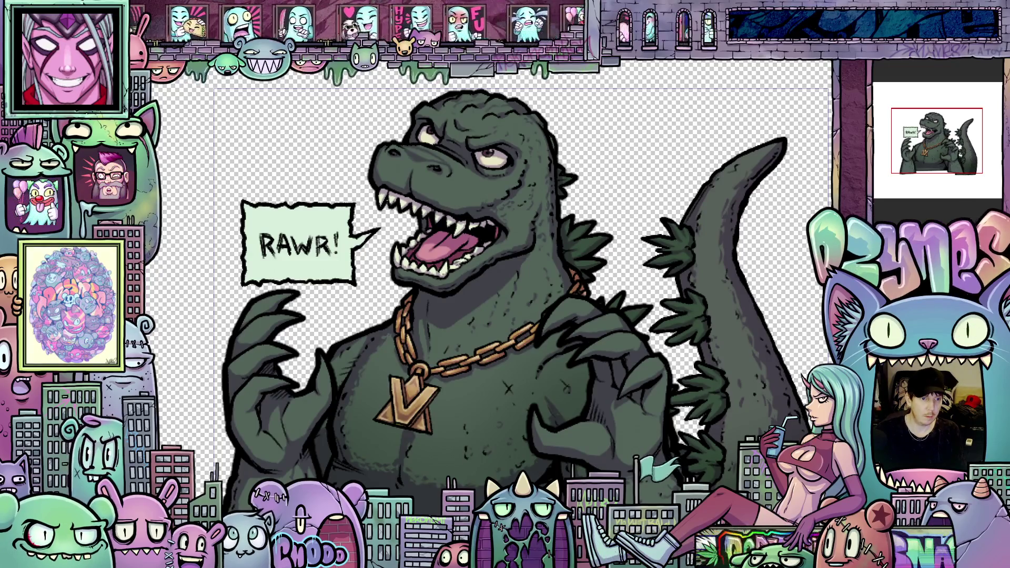
- Zoom out and back in on the Godzilla RAWR! drawing, panning it upward
scroll(641, 178, down, 2)
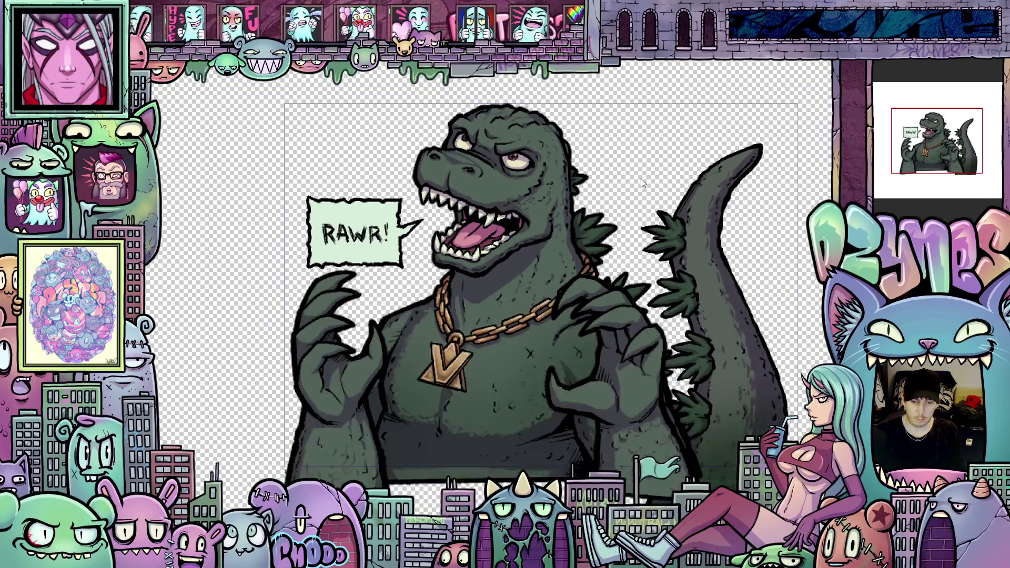
scroll(650, 289, up, 3)
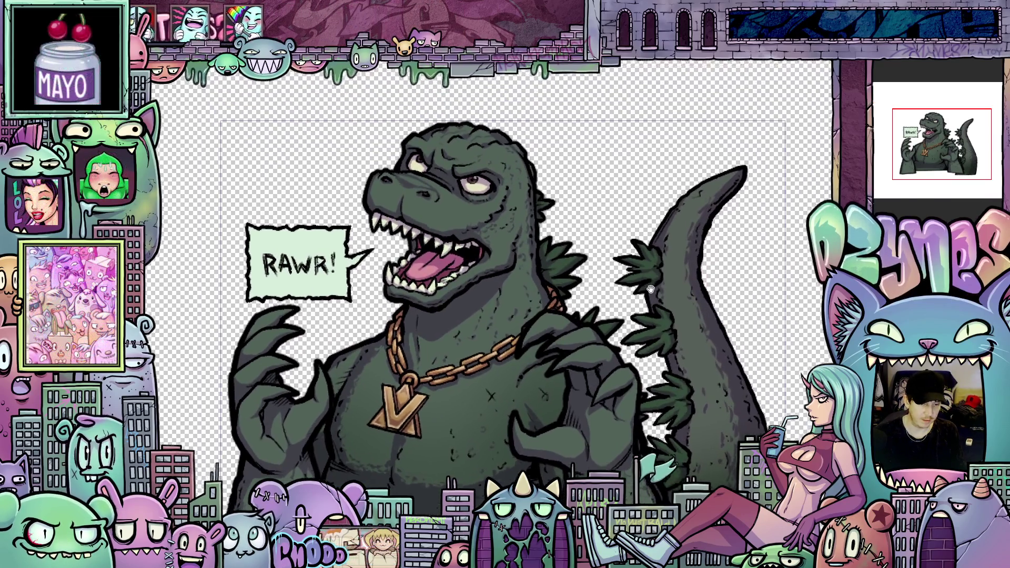
drag(651, 289, 655, 267)
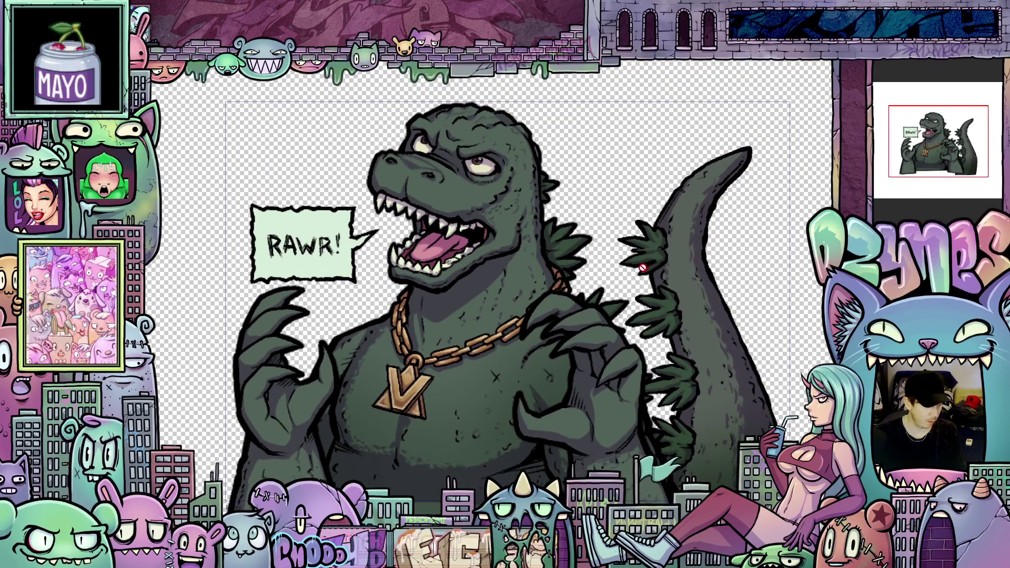
scroll(561, 256, up, 4)
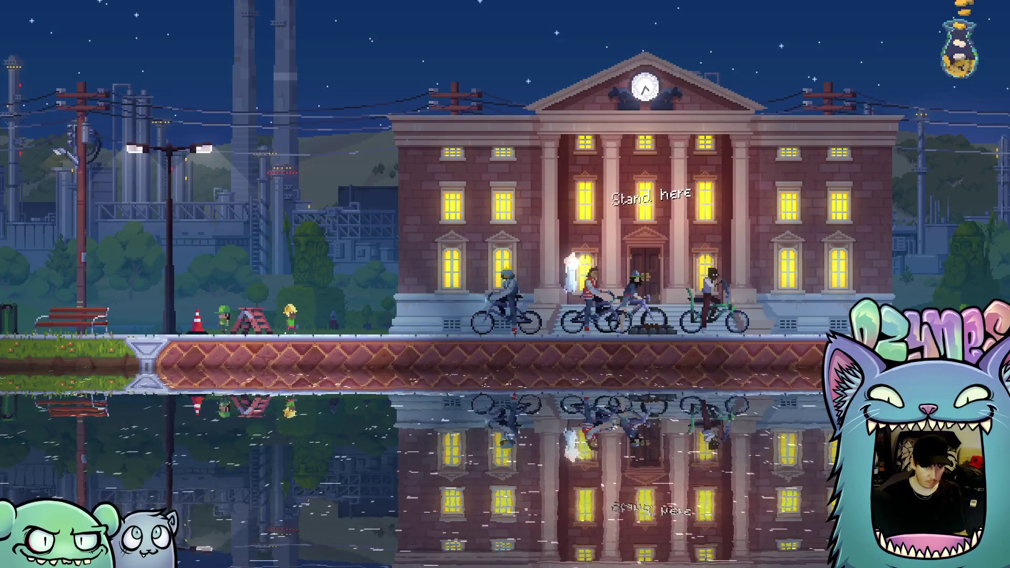
- Pause and resume Kingdom Eighties in single-player, then pause again and switch to YouTube
key(Escape)
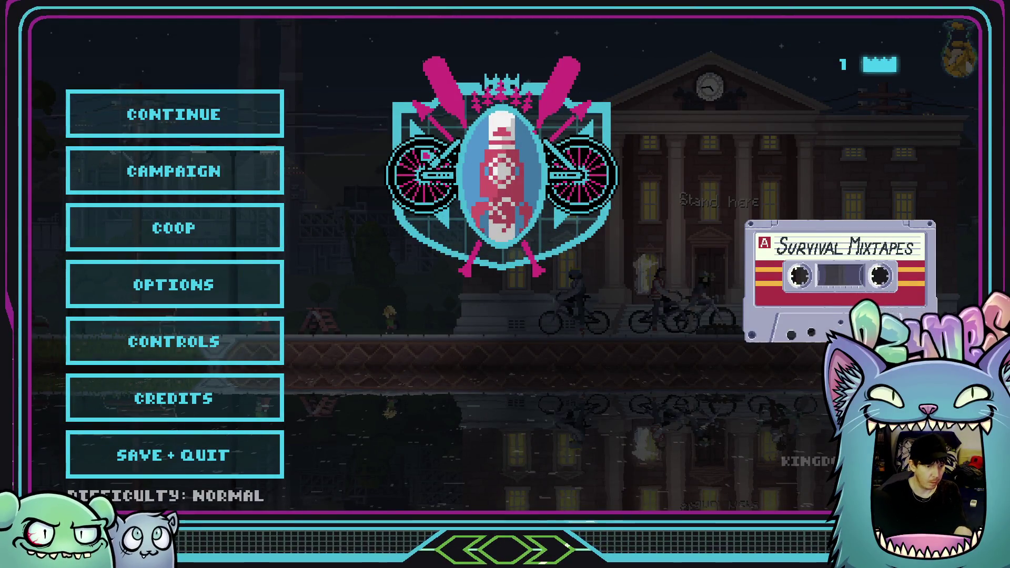
key(Escape)
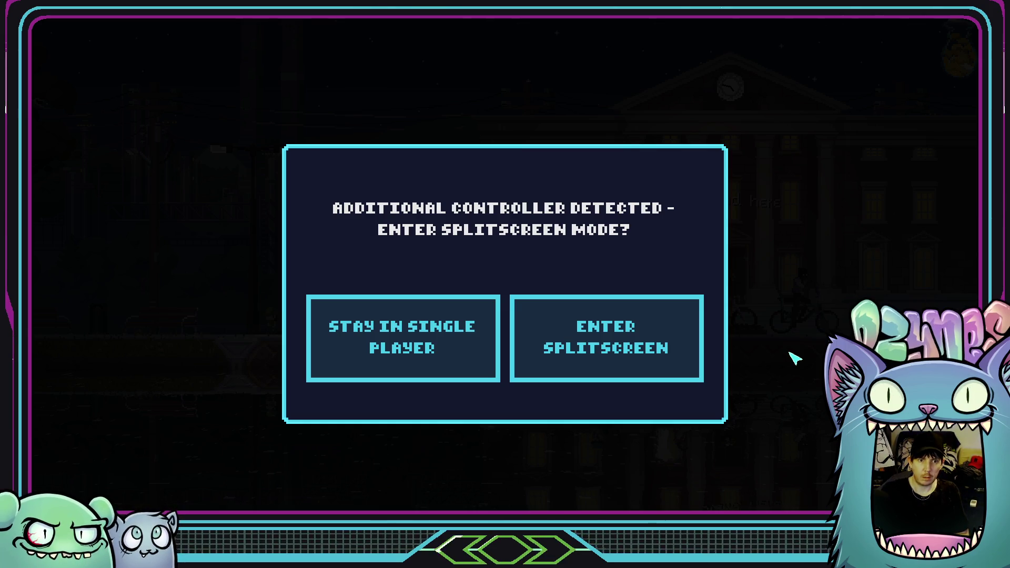
click(469, 352)
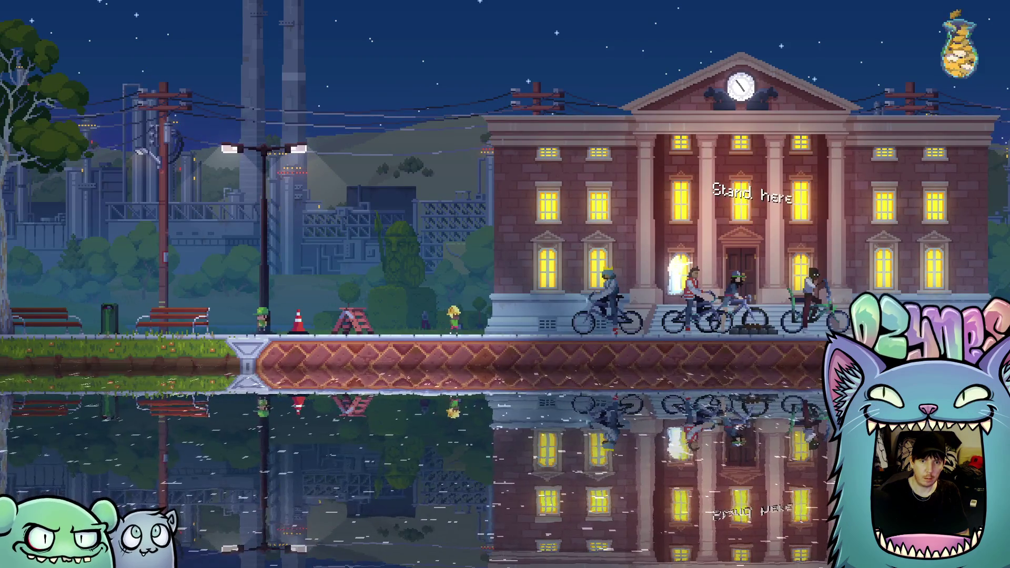
key(Escape)
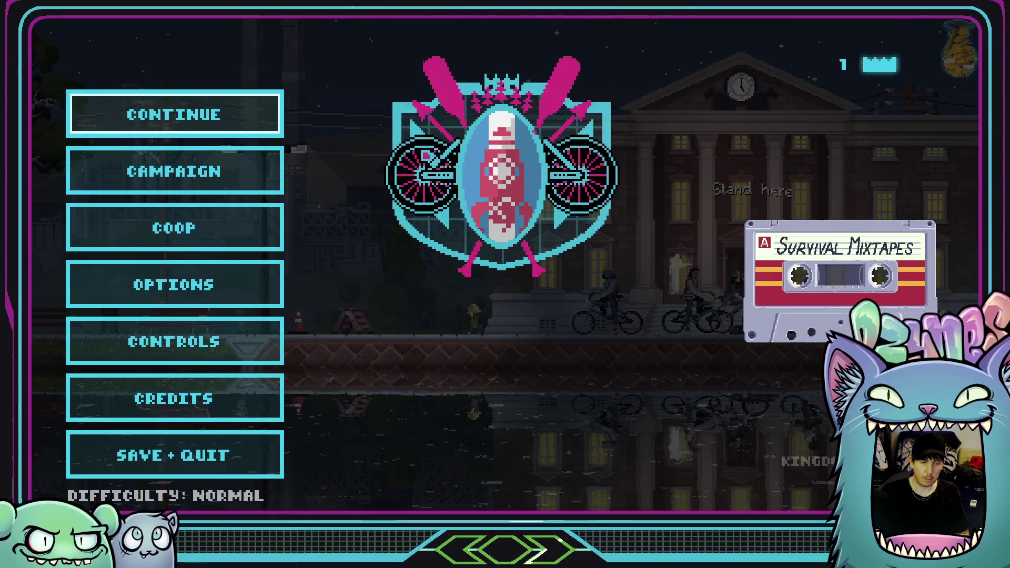
key(alt+Tab)
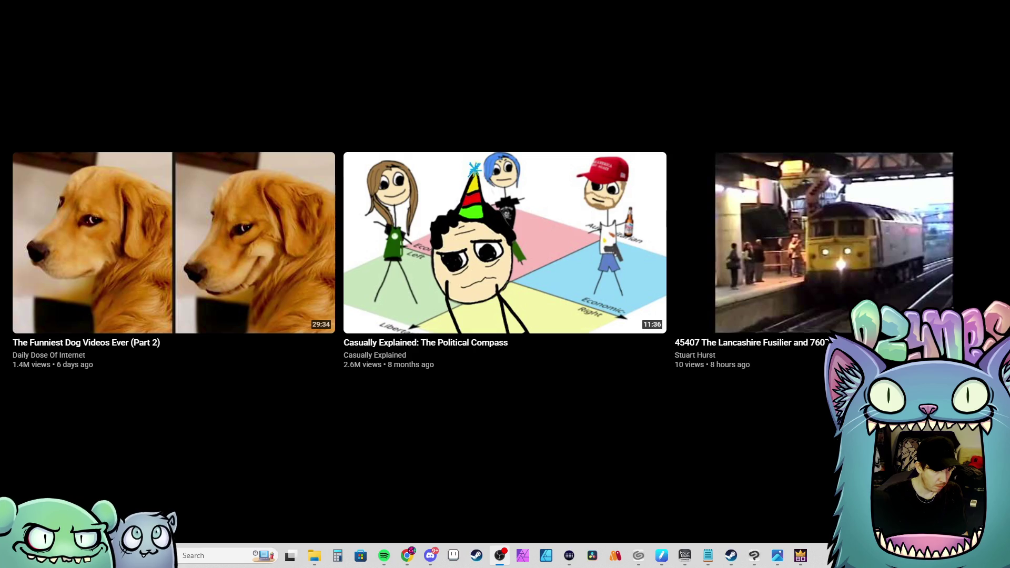
- Return to Kingdom Eighties, continue the run, and ride the gang left from the town hall
click(802, 554)
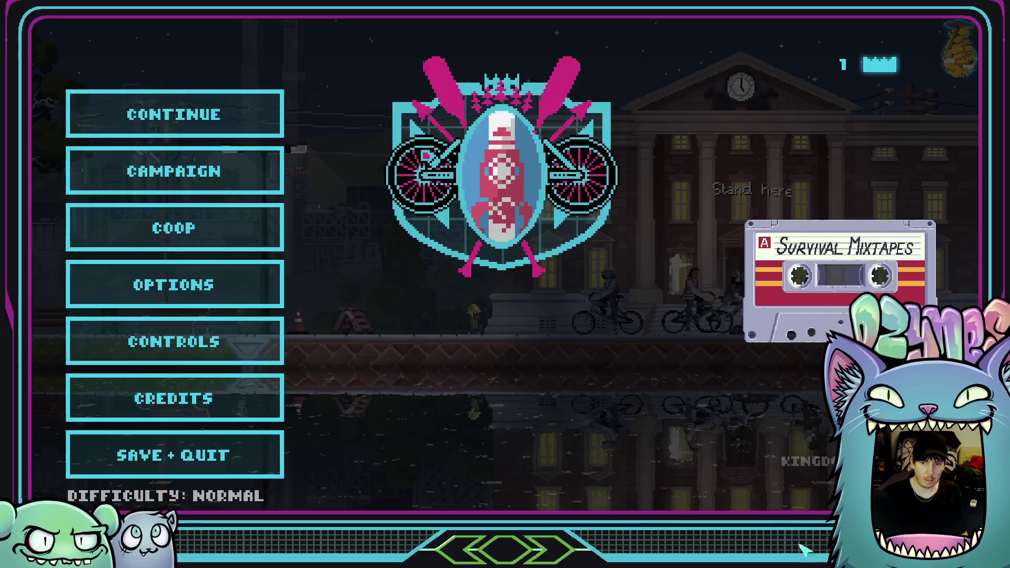
click(230, 132)
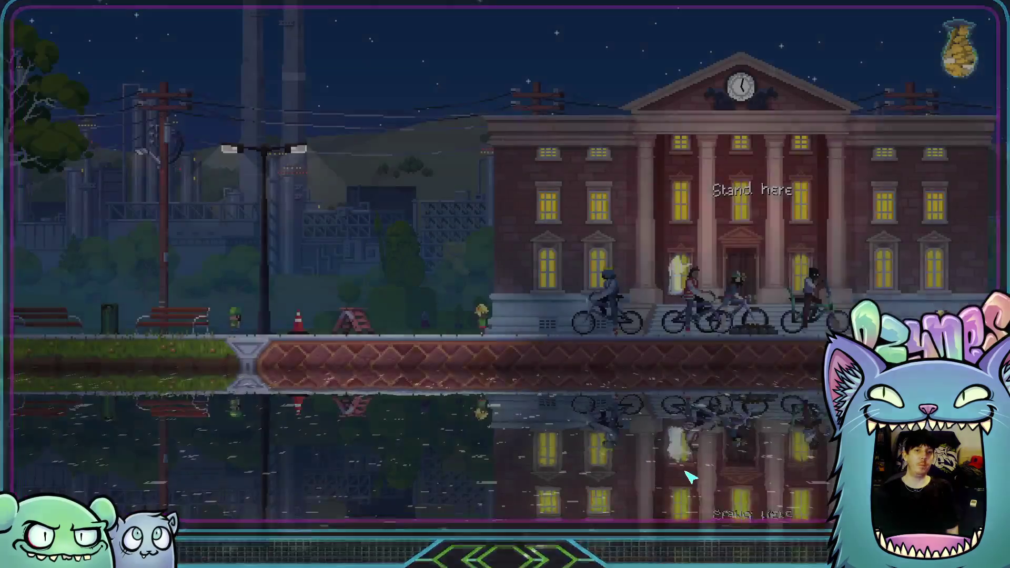
key(Left)
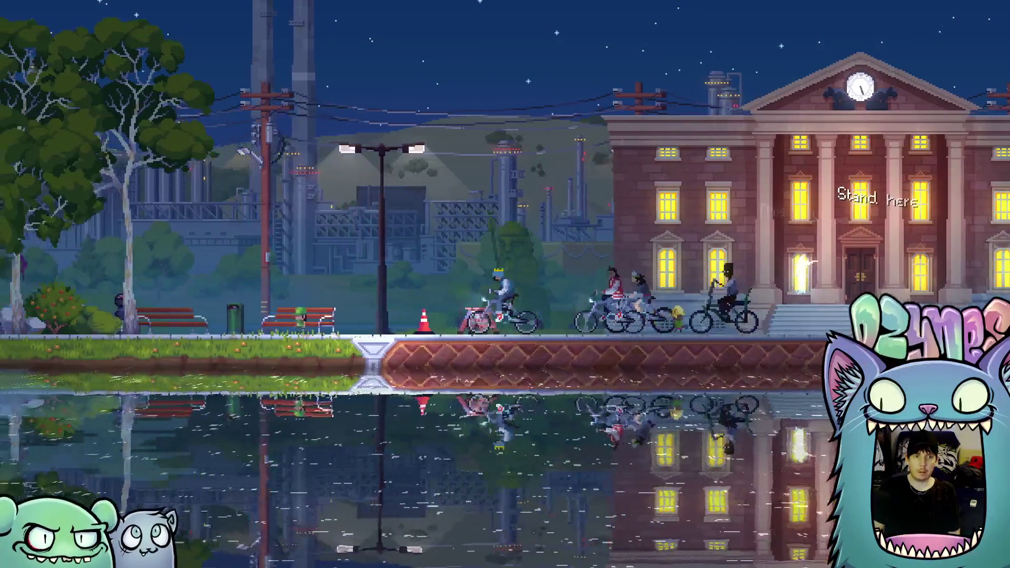
key(Left)
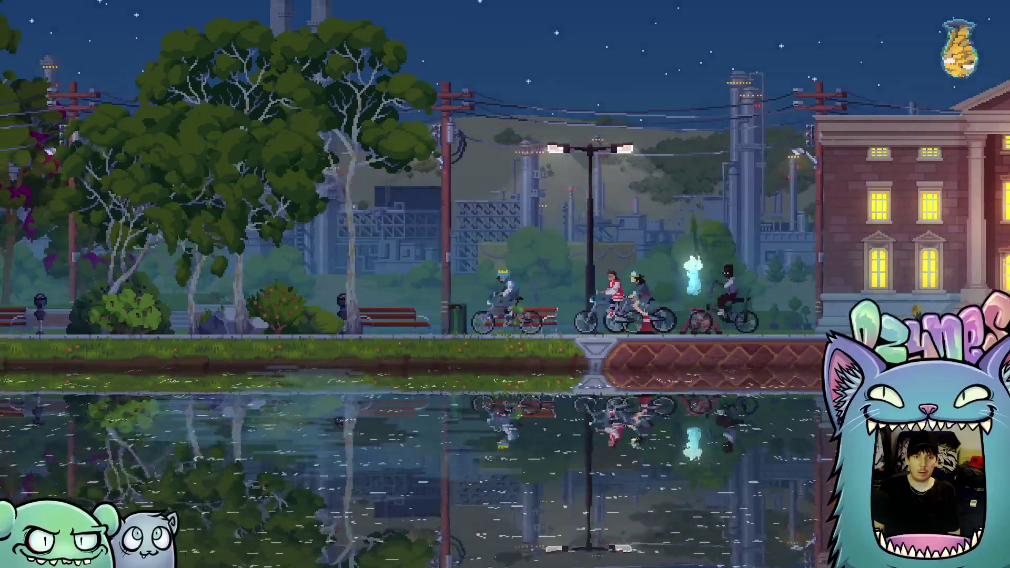
- Ride the bike gang left past the park benches, Royal Recycling and the arcade
key(Left)
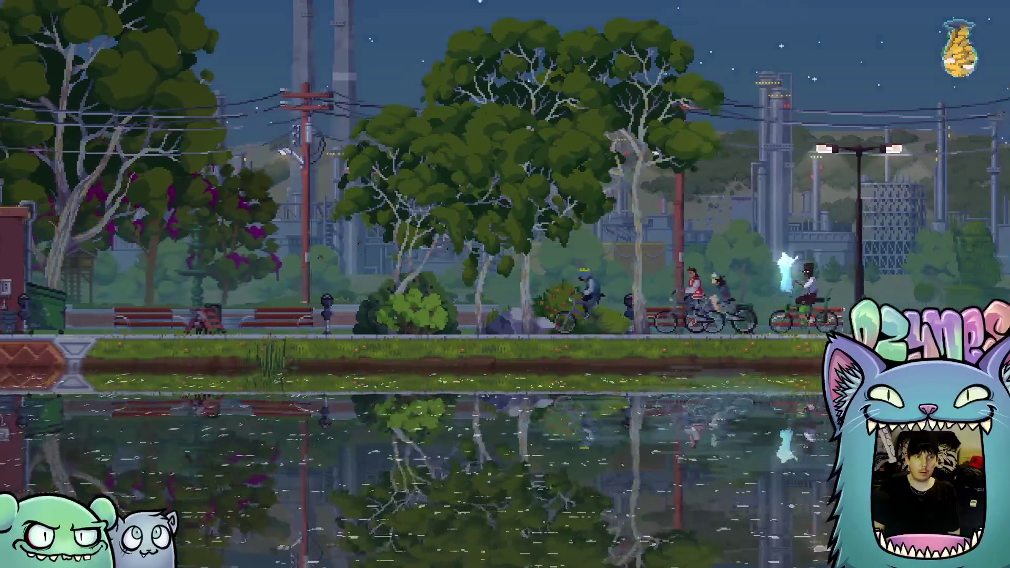
key(Left)
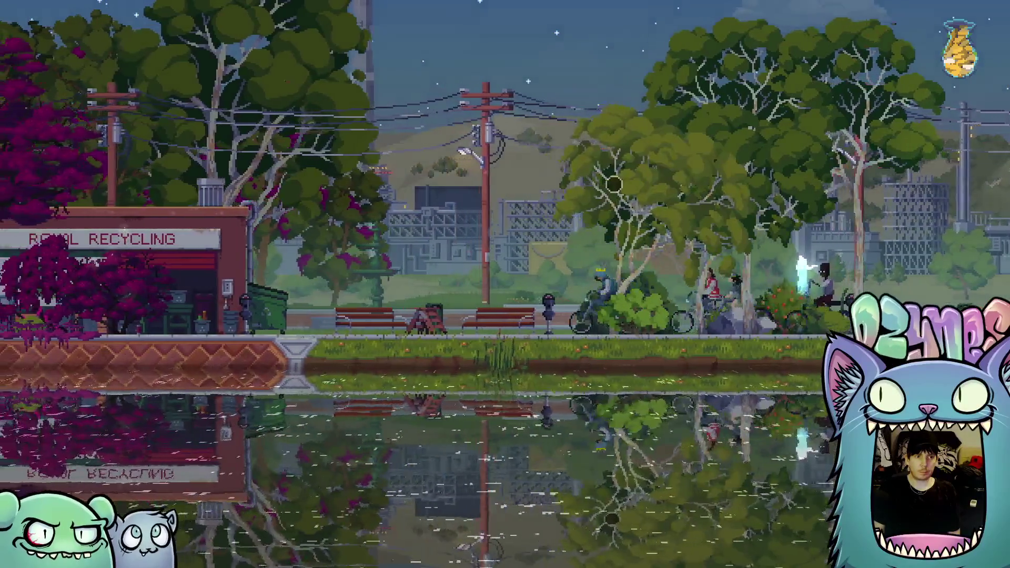
key(Left)
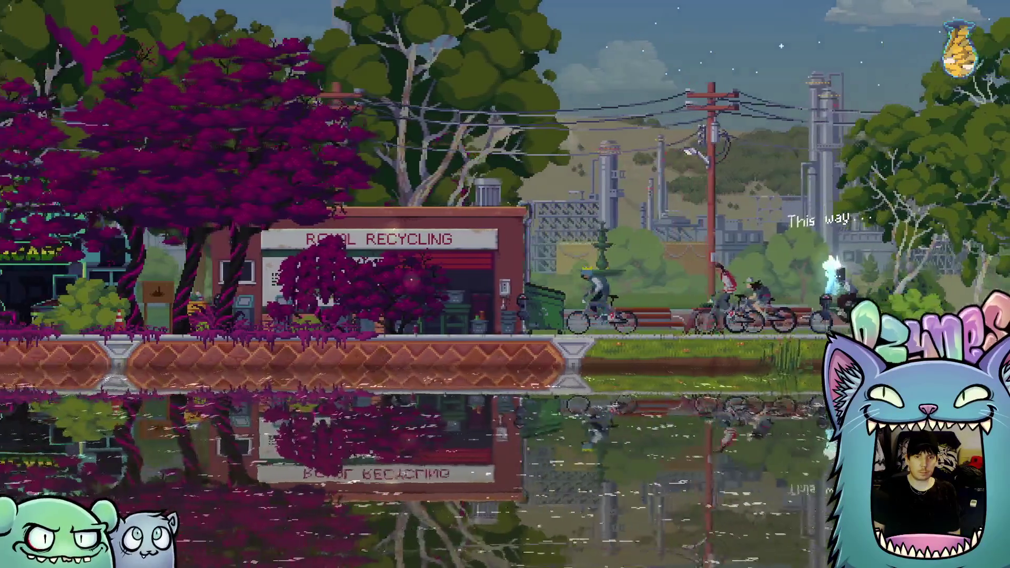
key(Left)
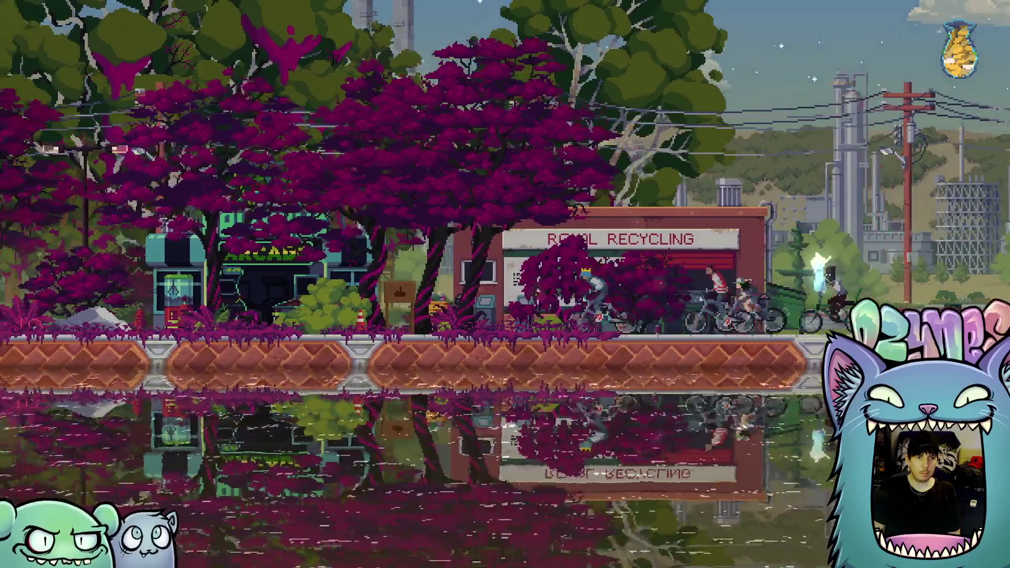
key(Left)
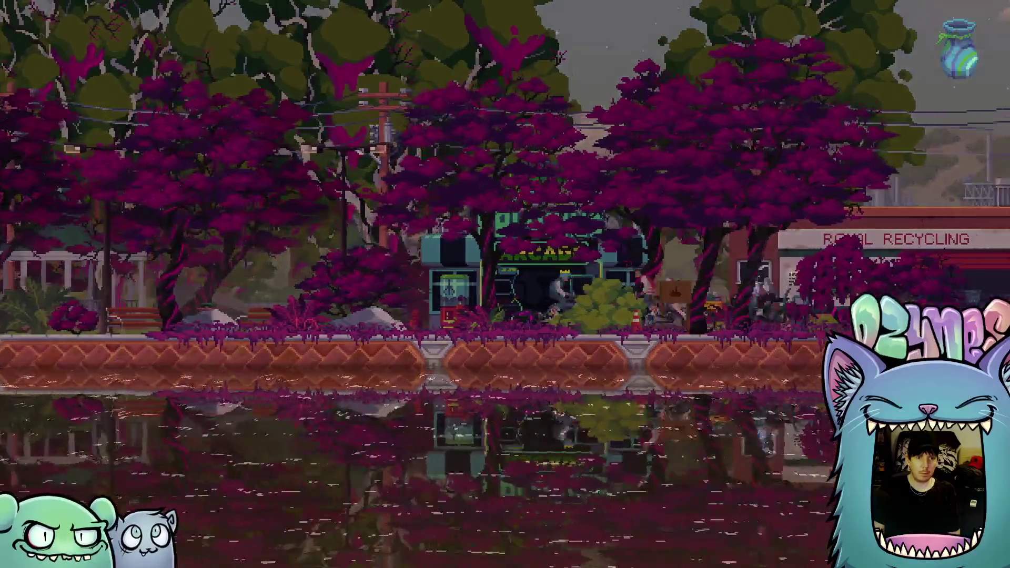
- Turn the crowned rider around and ride right back to the town hall's 'Stand here' spot
key(Right)
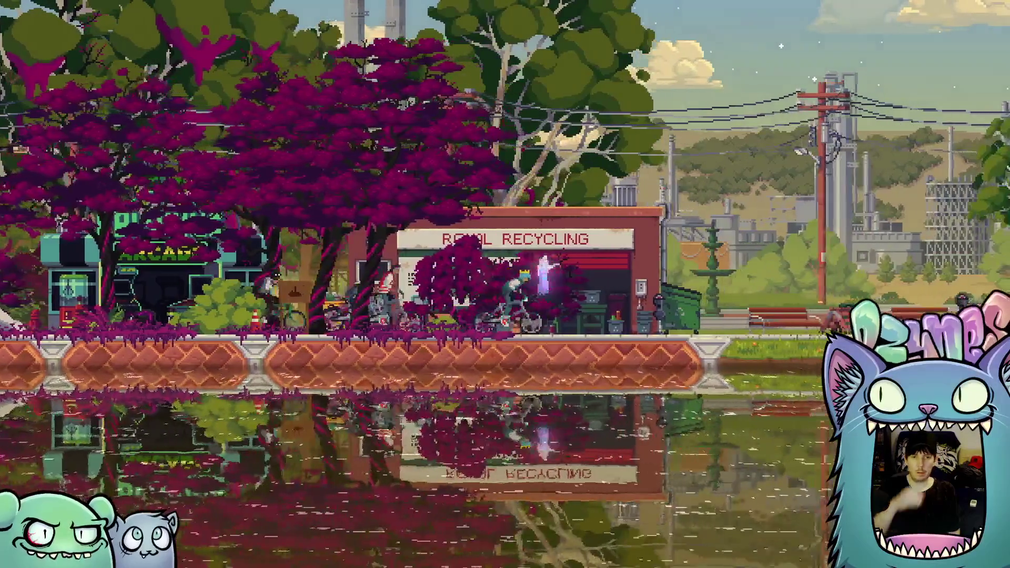
key(Right)
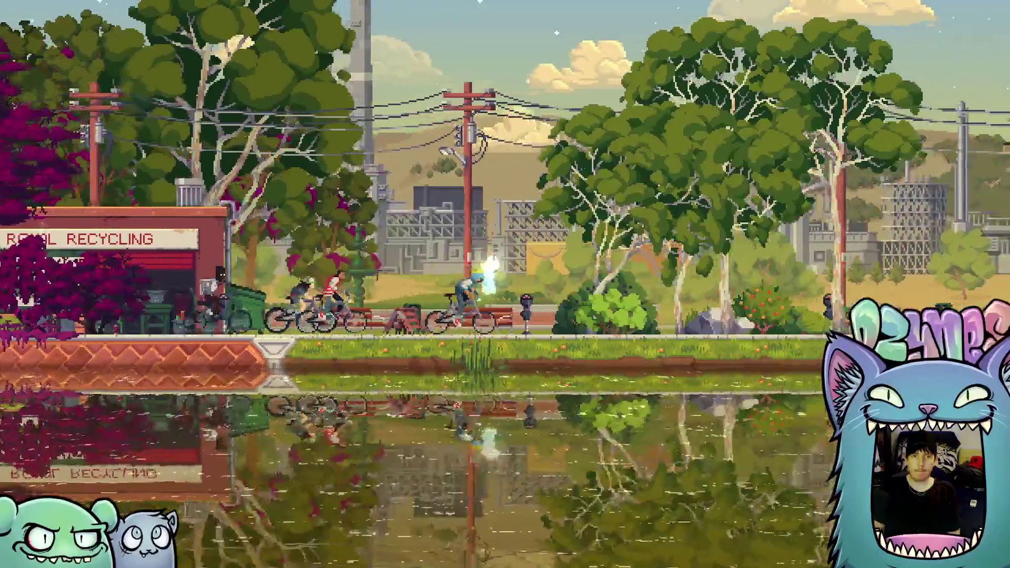
key(Right)
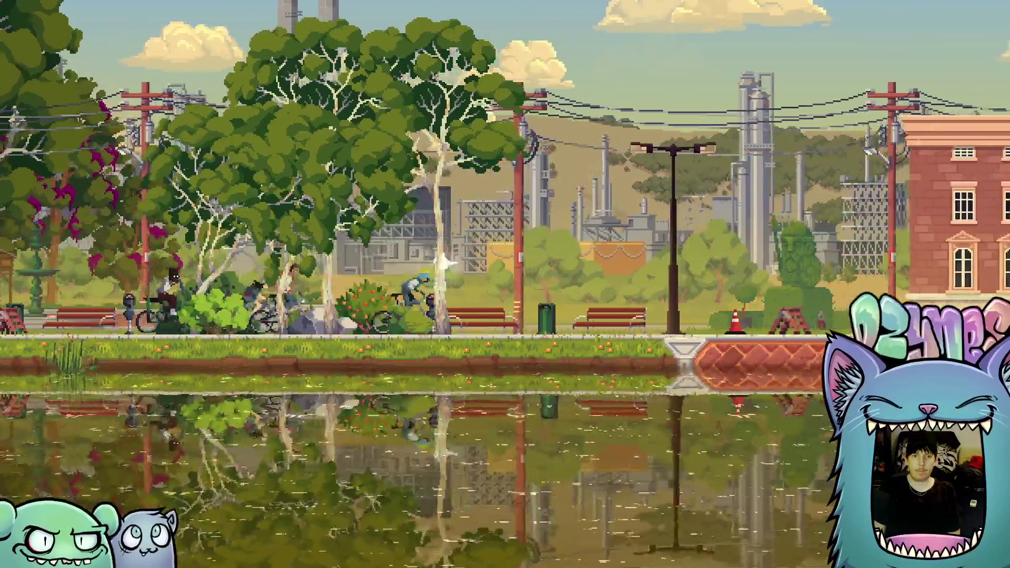
key(Right)
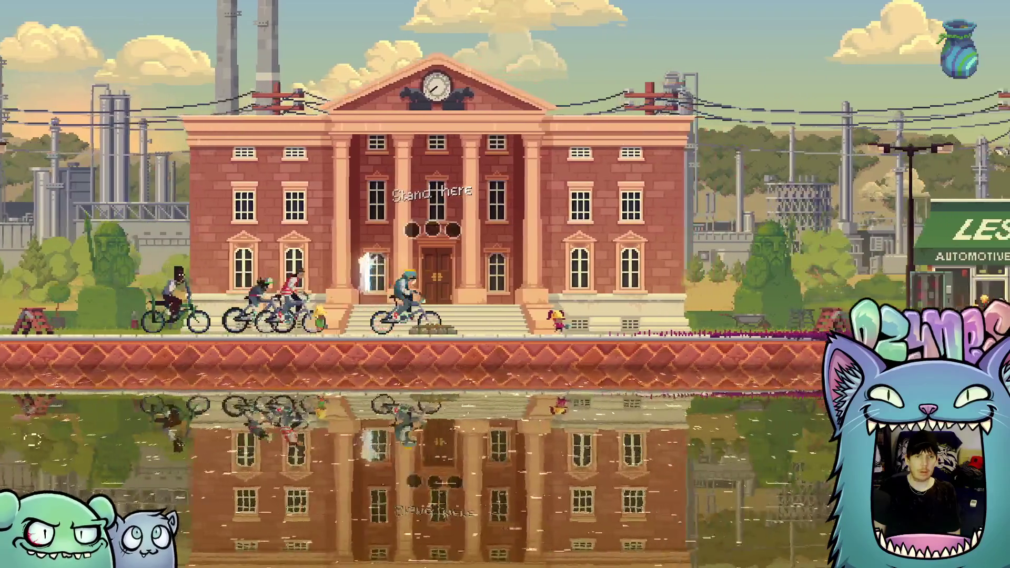
key(Escape)
key(Down)
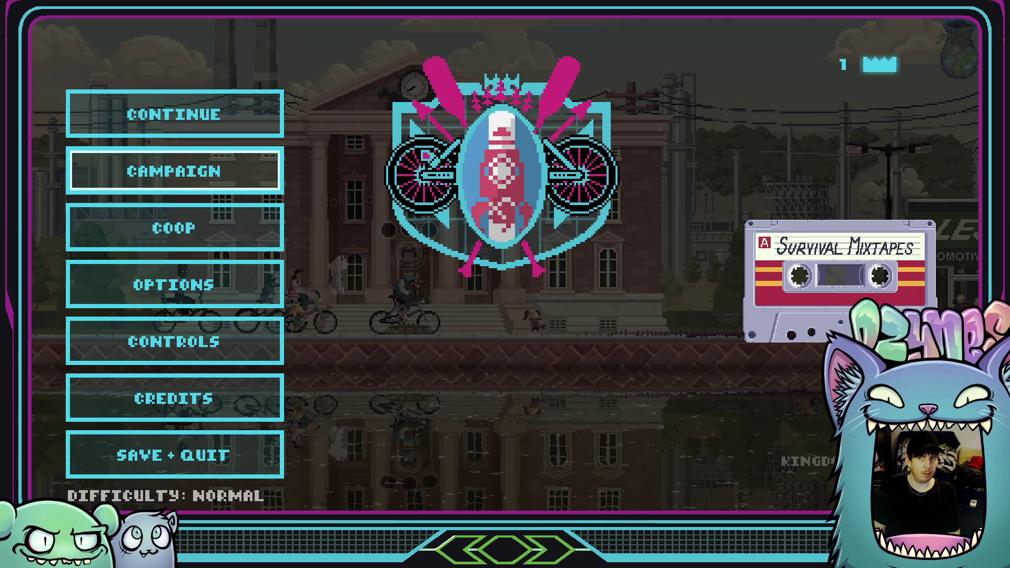
key(Escape)
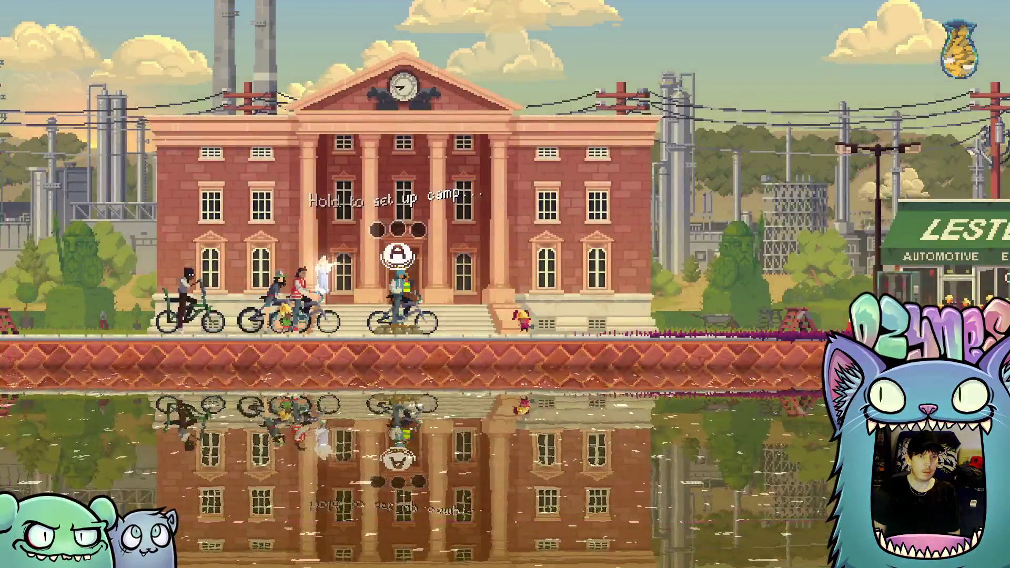
- Set up camp at the town hall, then ride the gang right toward Lester's Hardware
key(a)
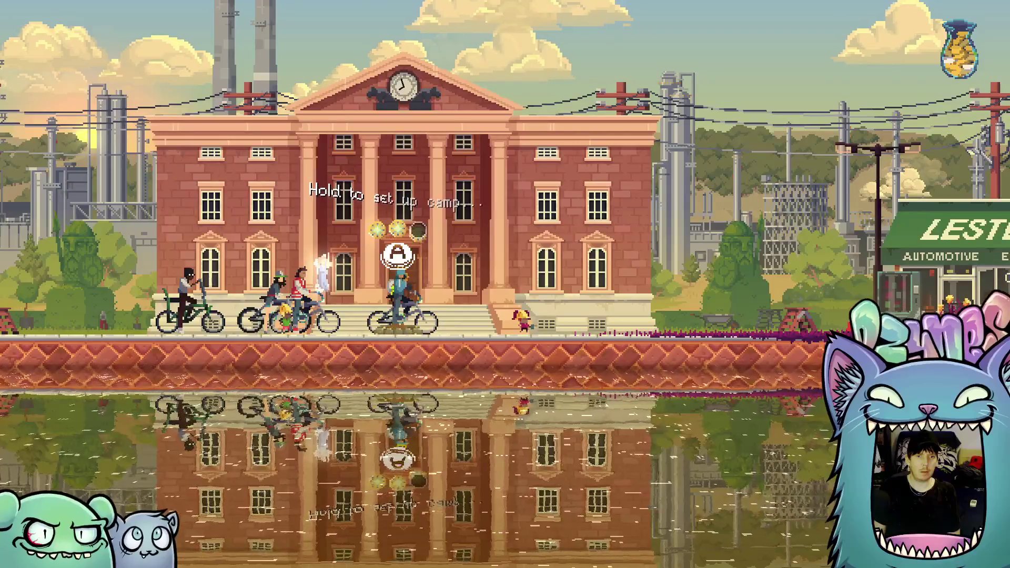
key(Right)
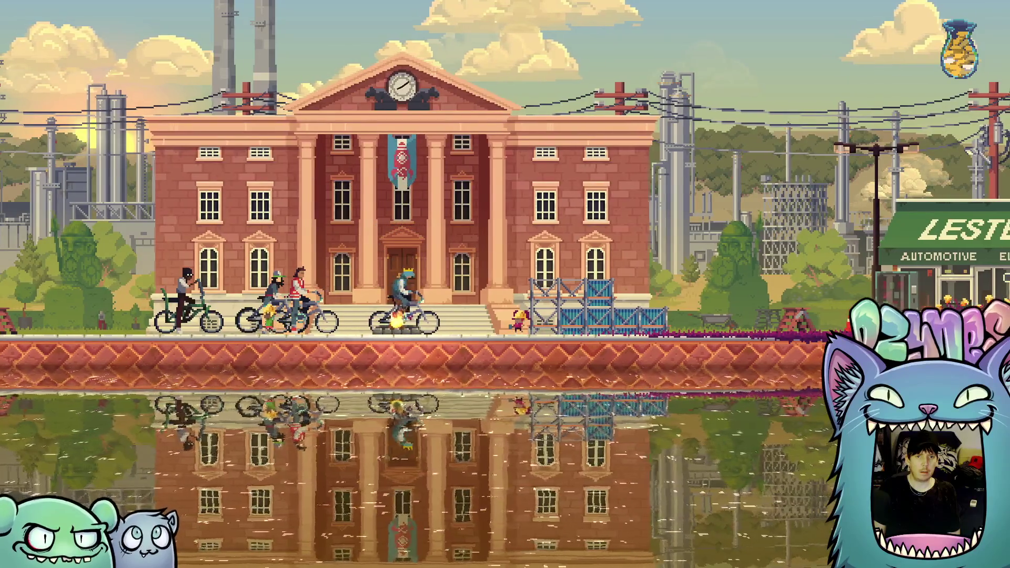
key(Right)
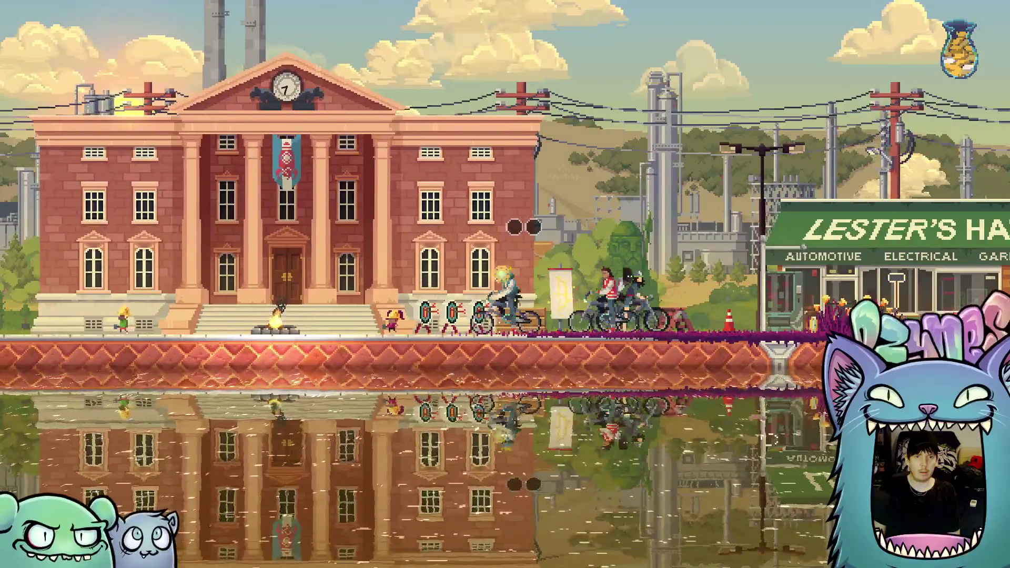
key(Left)
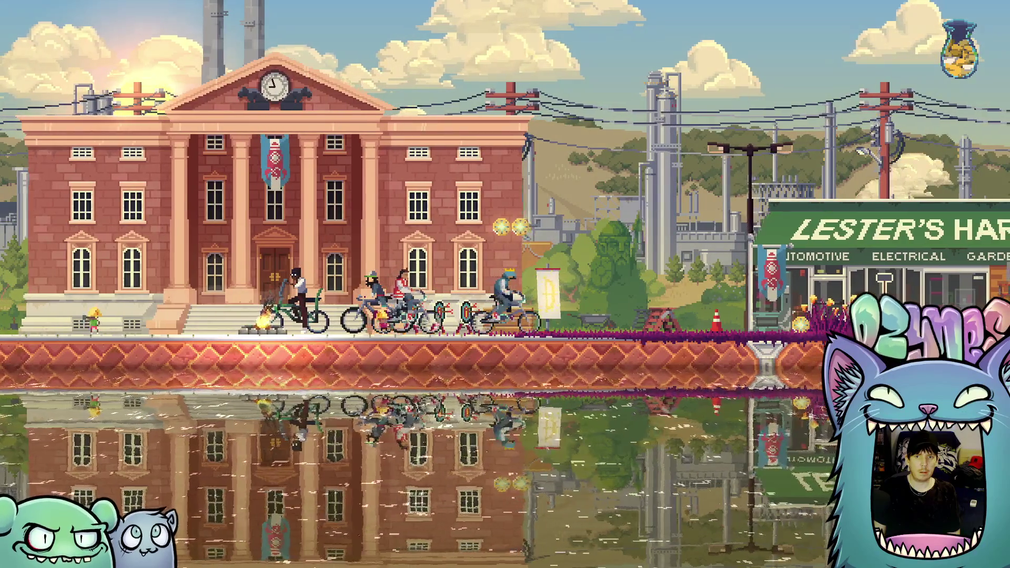
key(Right)
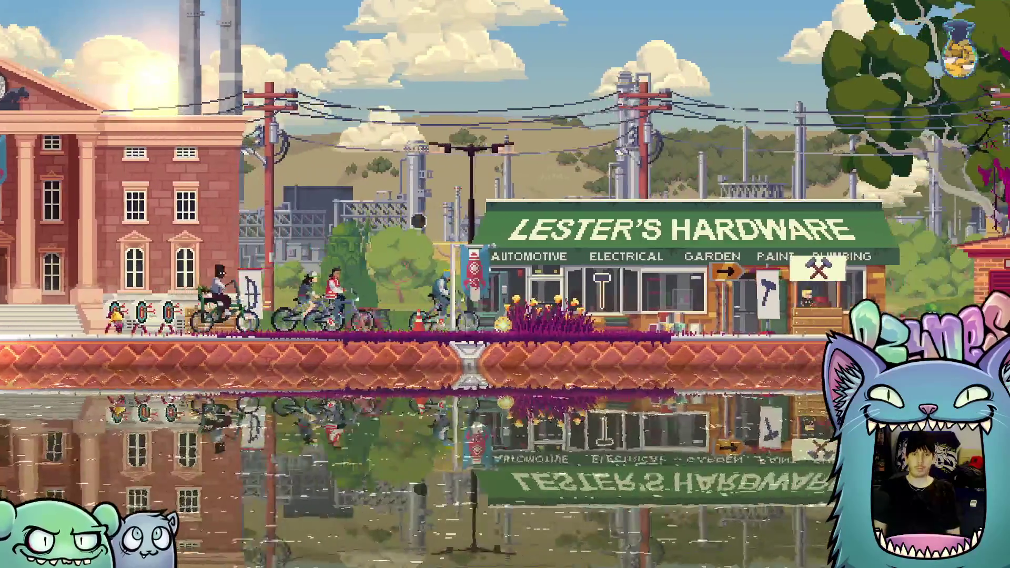